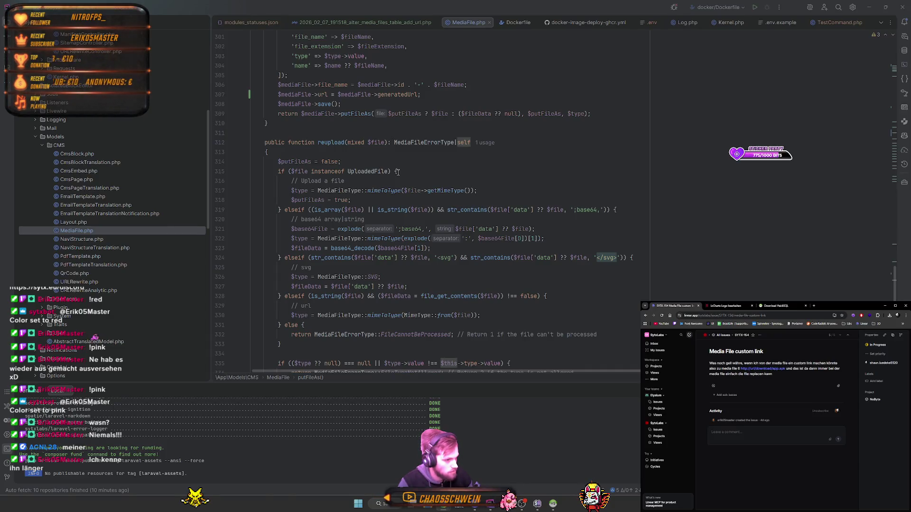
- Jump from reupload() to its single usage in MediaFilesController
click(496, 143)
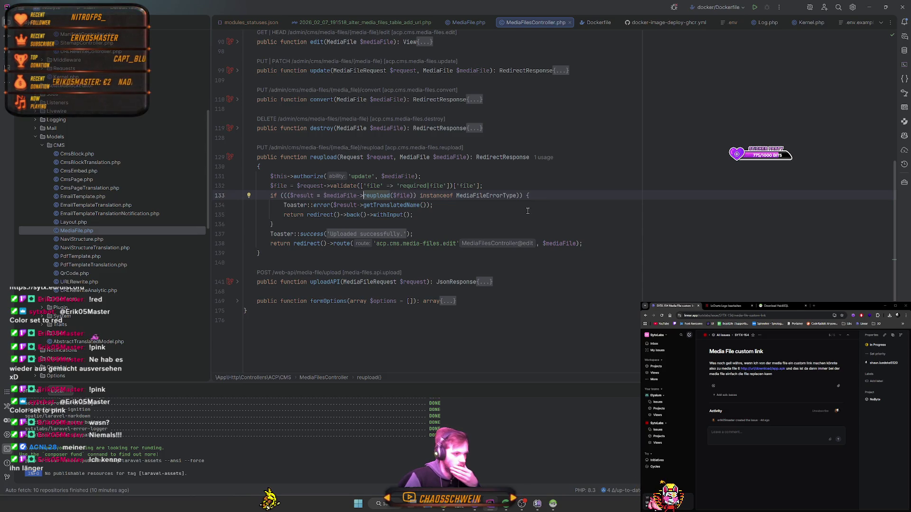
scroll(529, 210, up, 1)
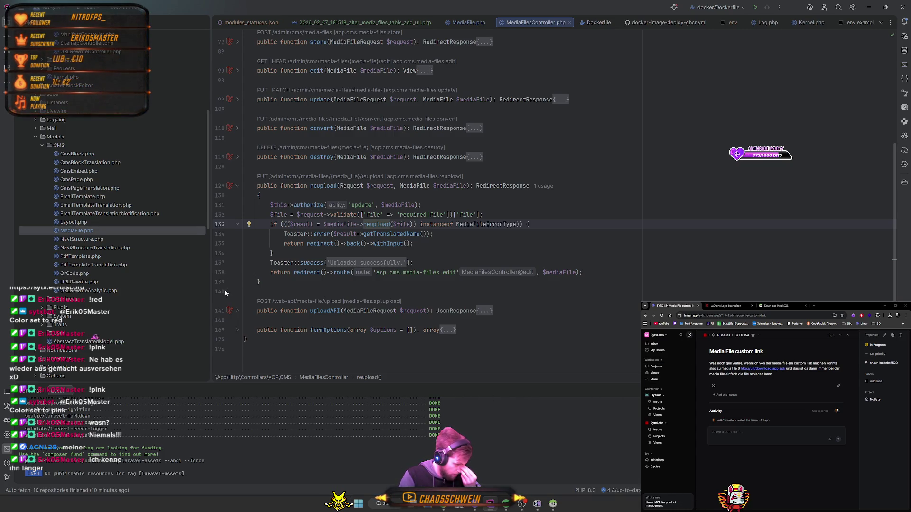
scroll(326, 287, up, 10)
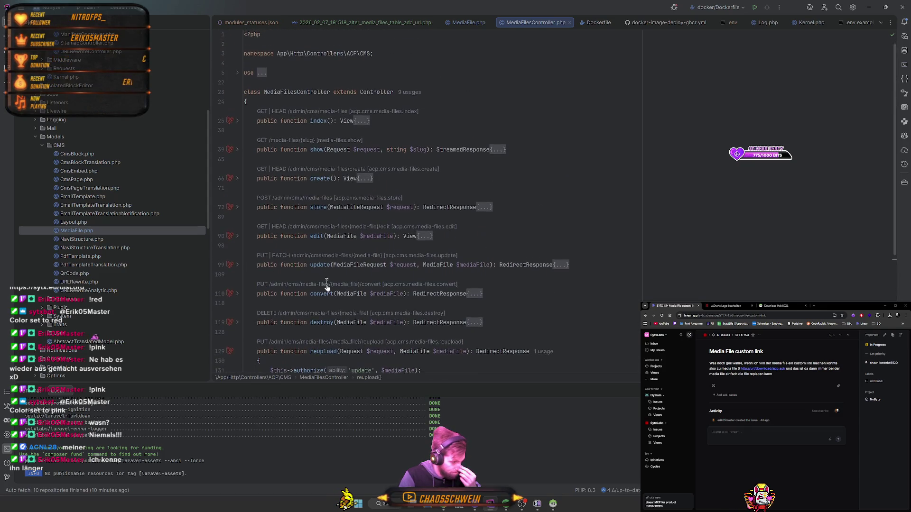
scroll(327, 287, down, 6)
scroll(404, 218, up, 4)
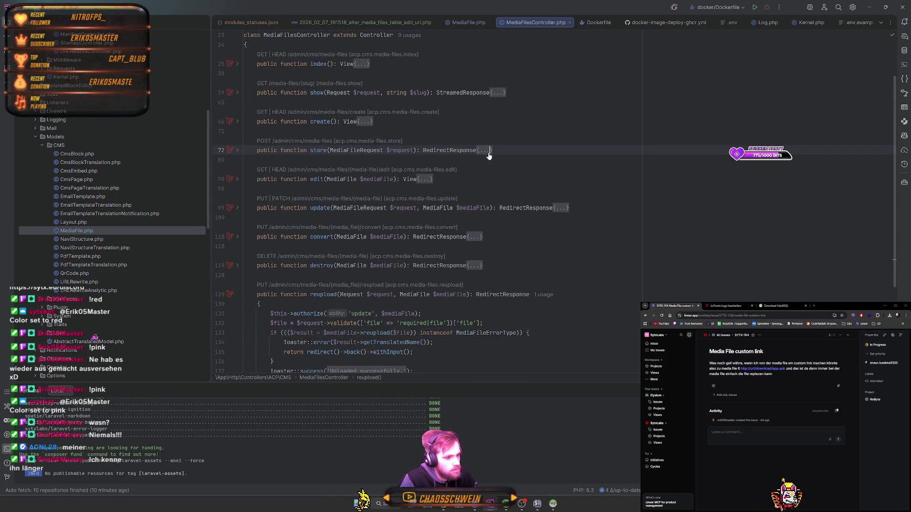
- Unfold store(), edit() and update(), then go to the fillAndSave declaration
click(488, 151)
scroll(475, 170, down, 5)
click(428, 188)
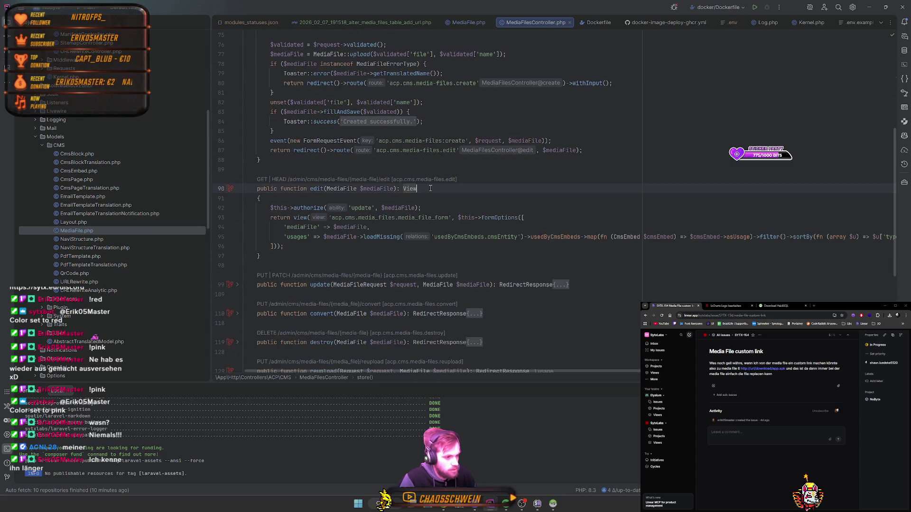
scroll(539, 244, down, 1)
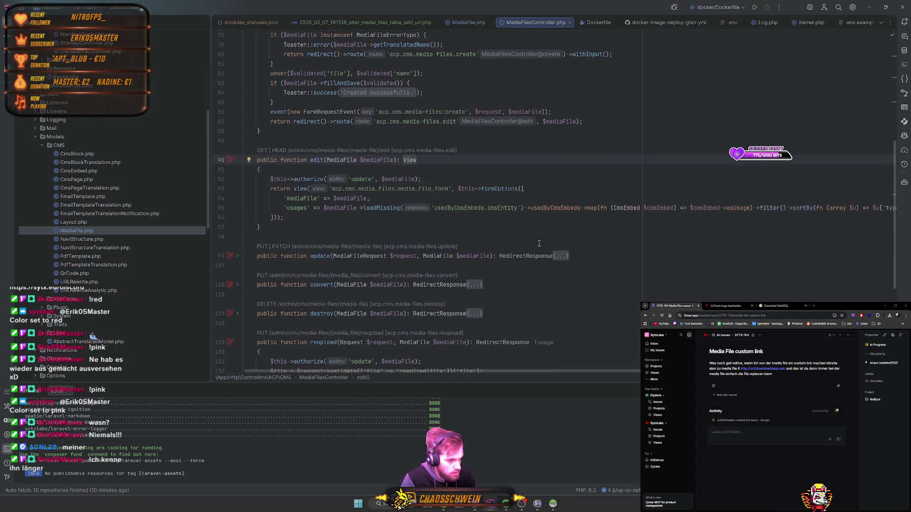
click(560, 256)
ctrl+click(342, 295)
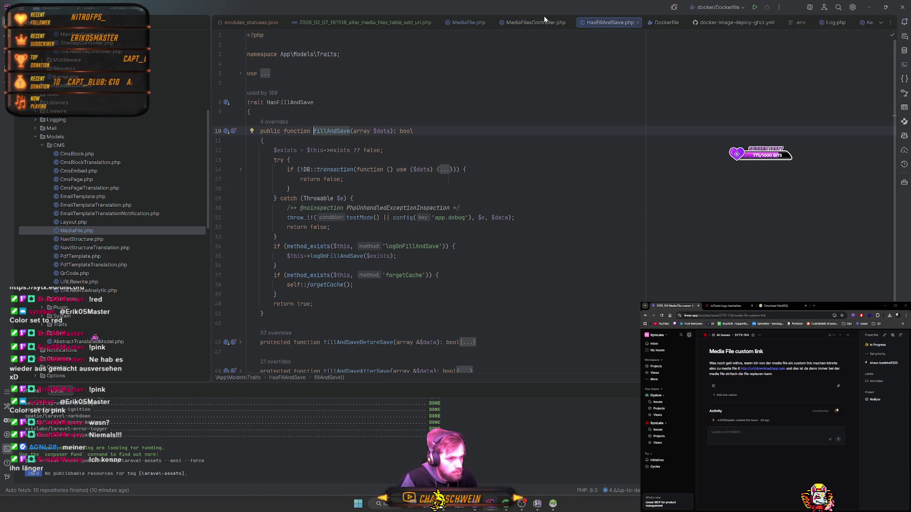
- Return to MediaFile.php and unfold the fillAndSaveBeforeSave() body
click(468, 22)
scroll(465, 57, down, 10)
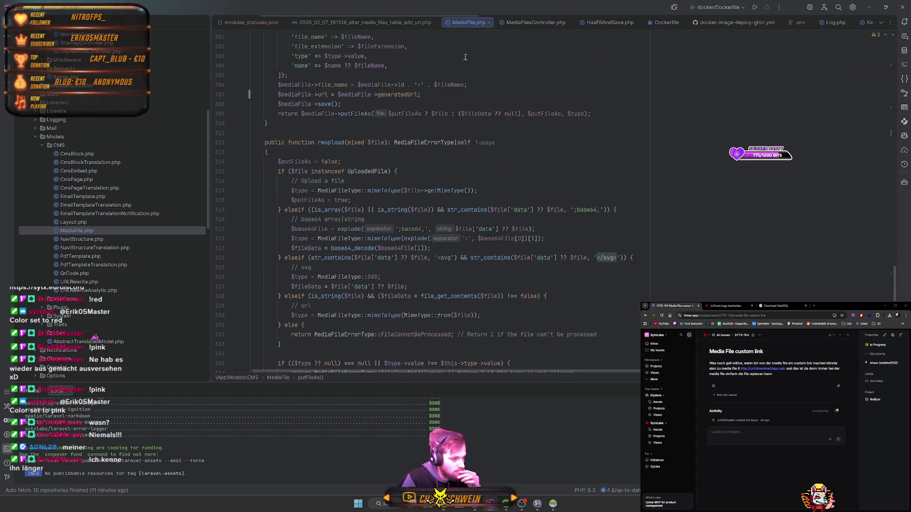
scroll(441, 299, down, 10)
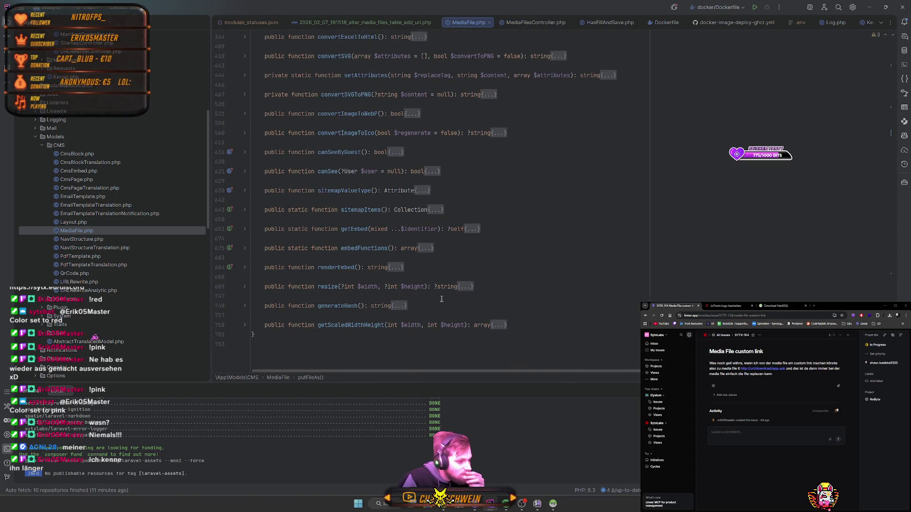
scroll(441, 299, up, 10)
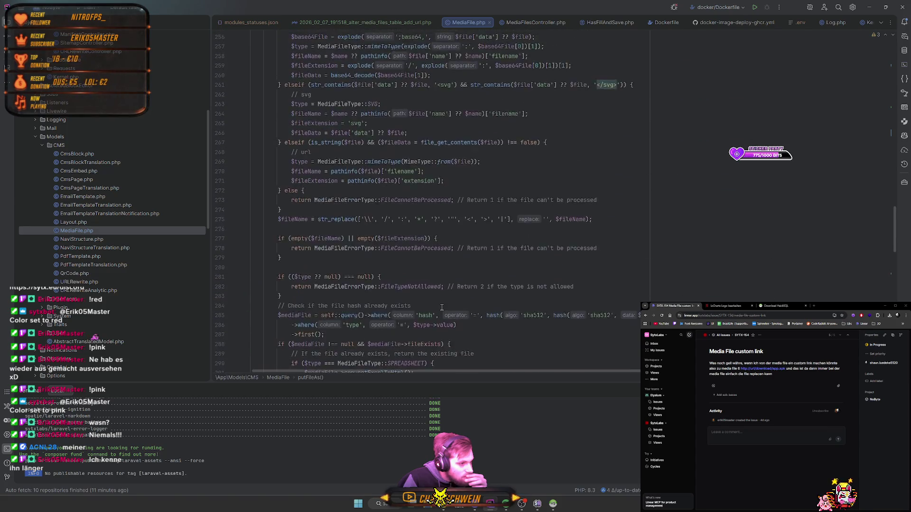
scroll(441, 308, up, 10)
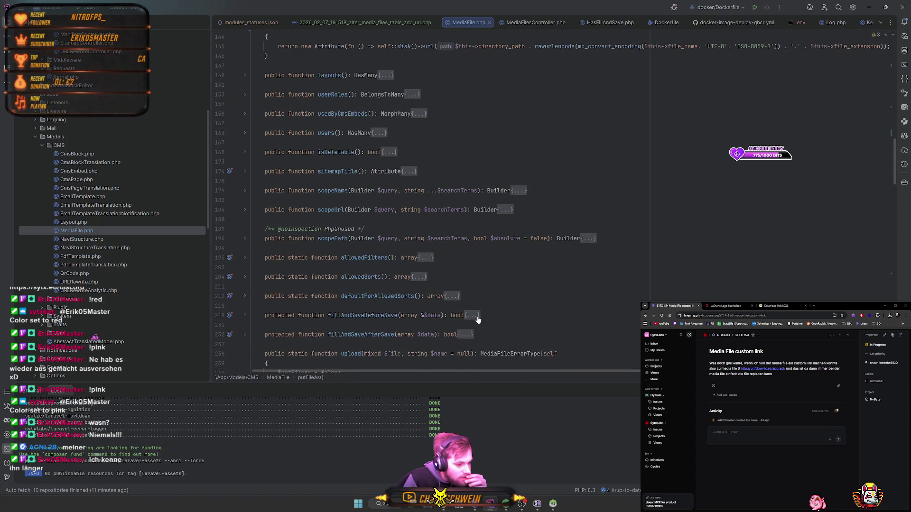
click(474, 315)
scroll(467, 266, down, 6)
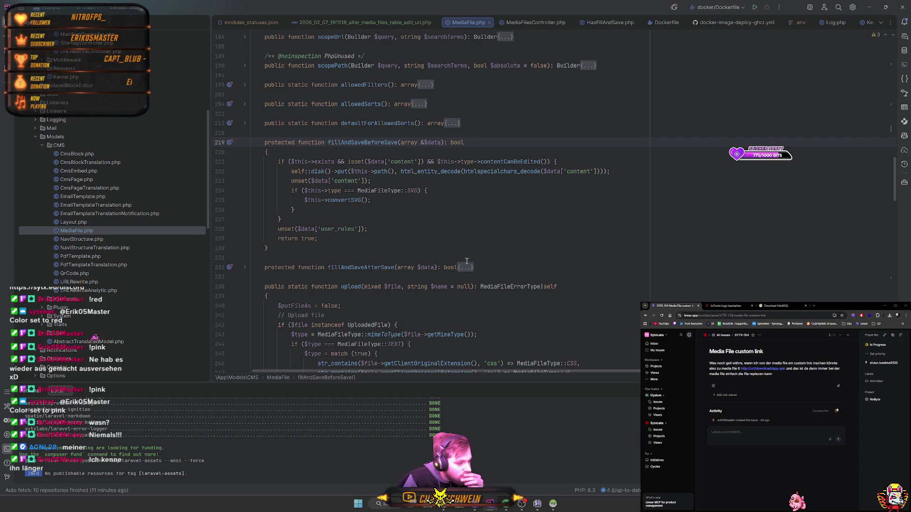
- Add a line after line 227, then remove it, leaving the code unchanged
click(462, 228)
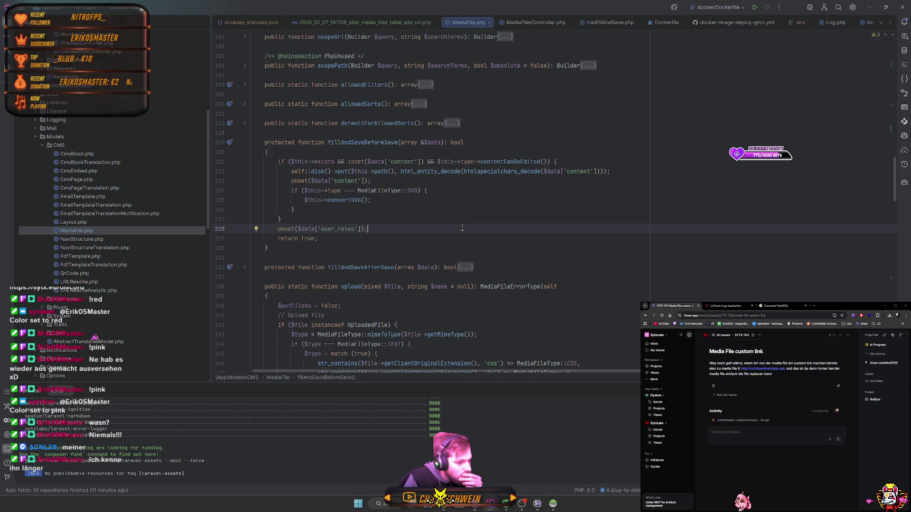
click(458, 212)
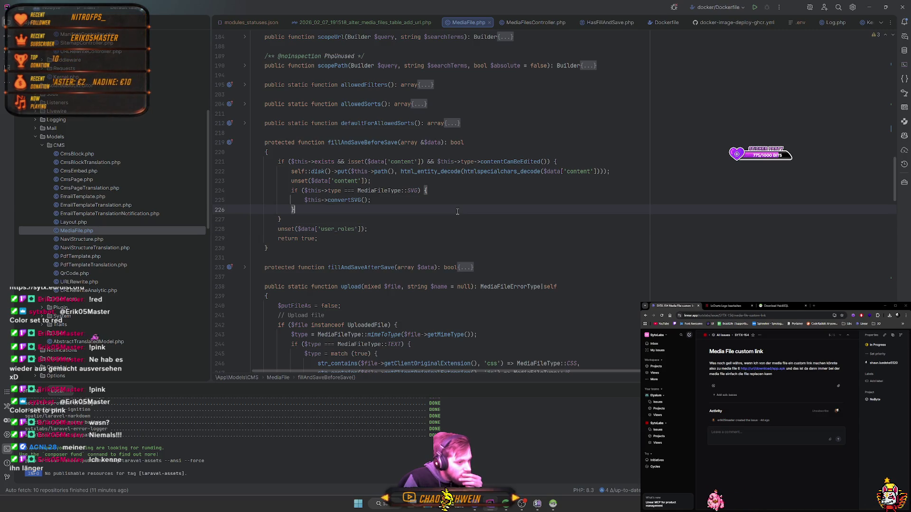
click(454, 216)
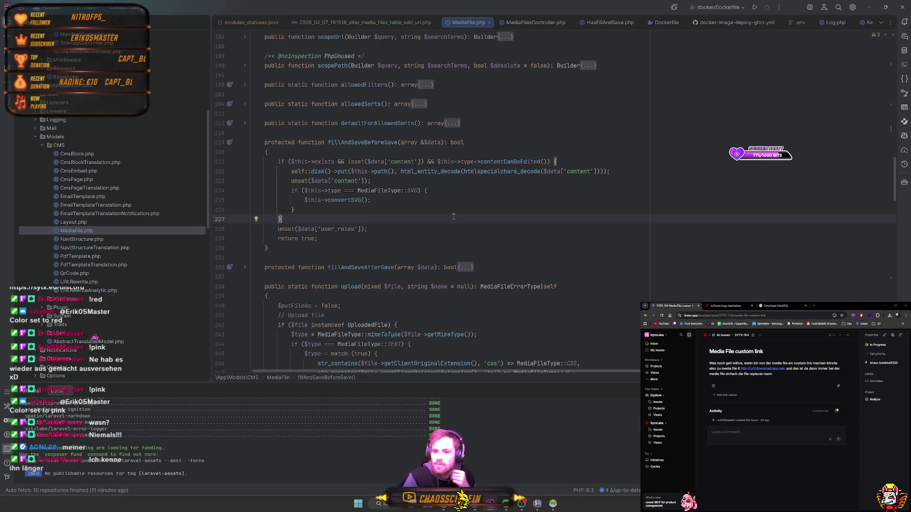
key(Return)
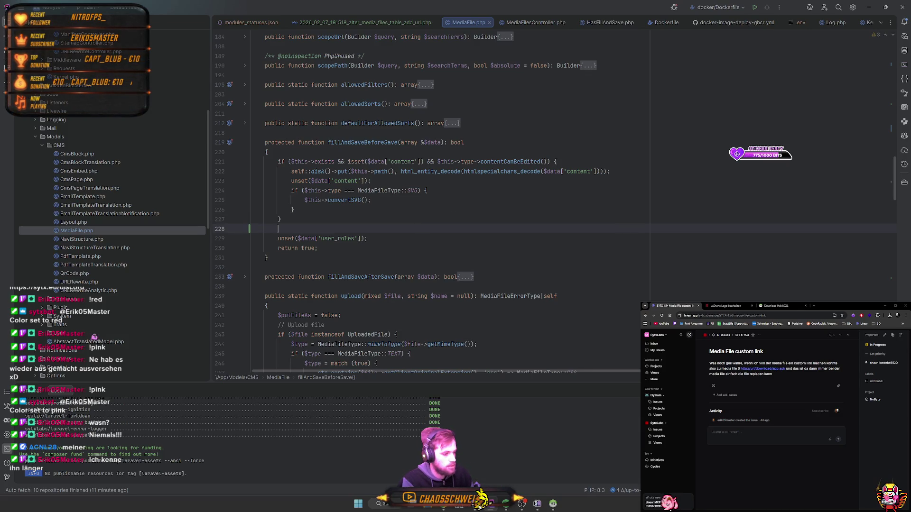
text($f)
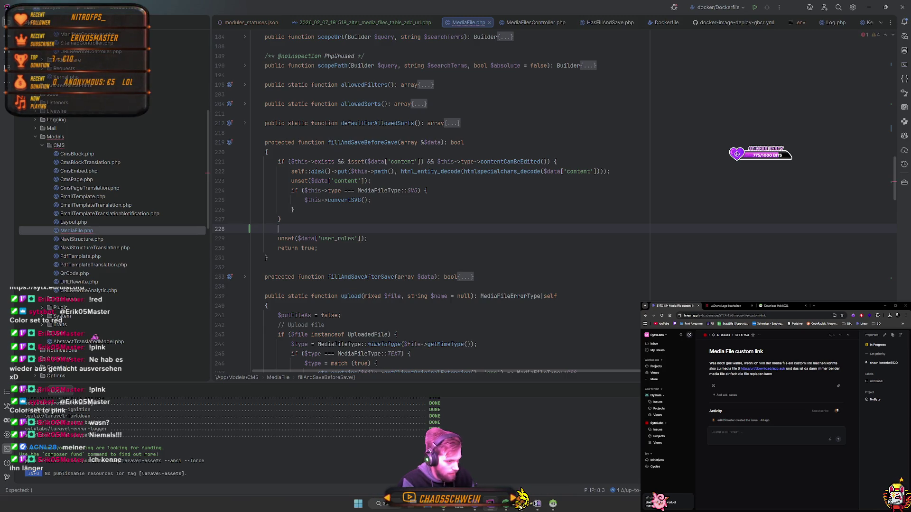
key(ctrl+y)
key(Up)
key(Up)
key(End)
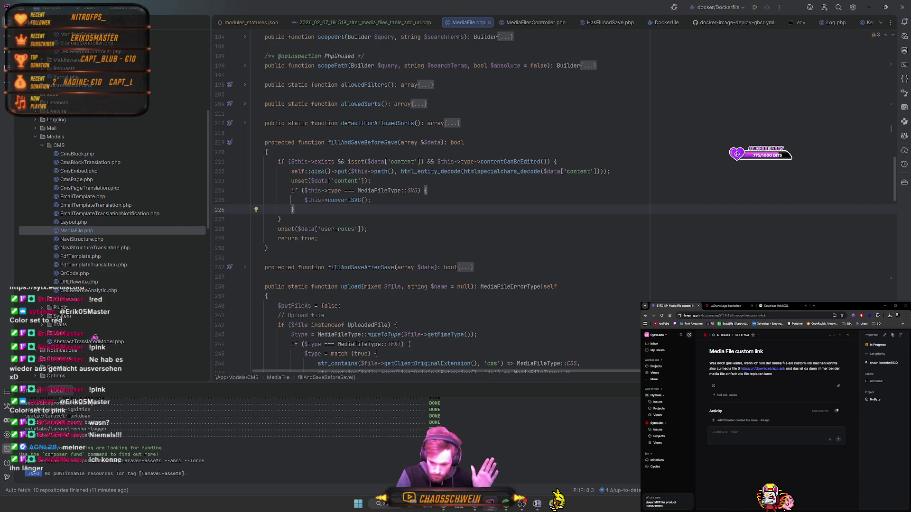
key(alt+Tab)
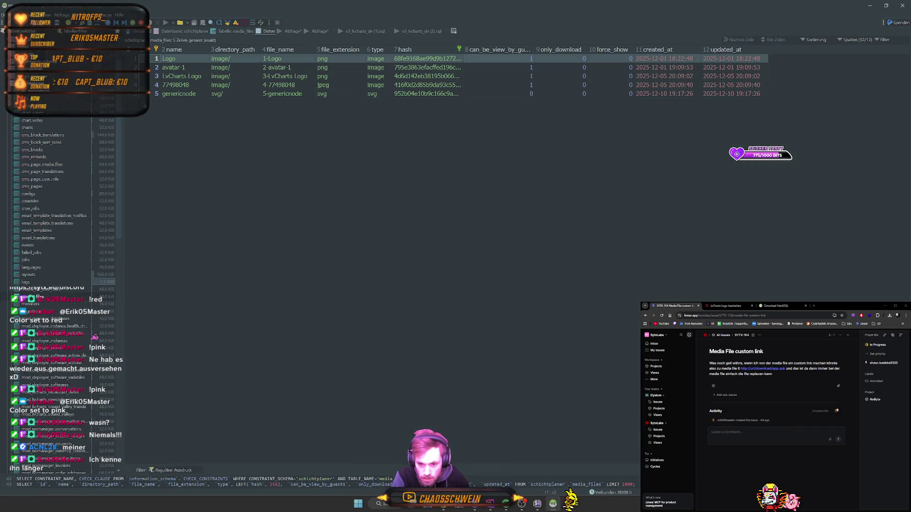
- Bring the CMS LvCharts Logo edit page onto the main screen and inspect its file URL
mouse_move(910, 14)
mouse_down()
mouse_move(294, 14)
mouse_move(294, 3)
mouse_up()
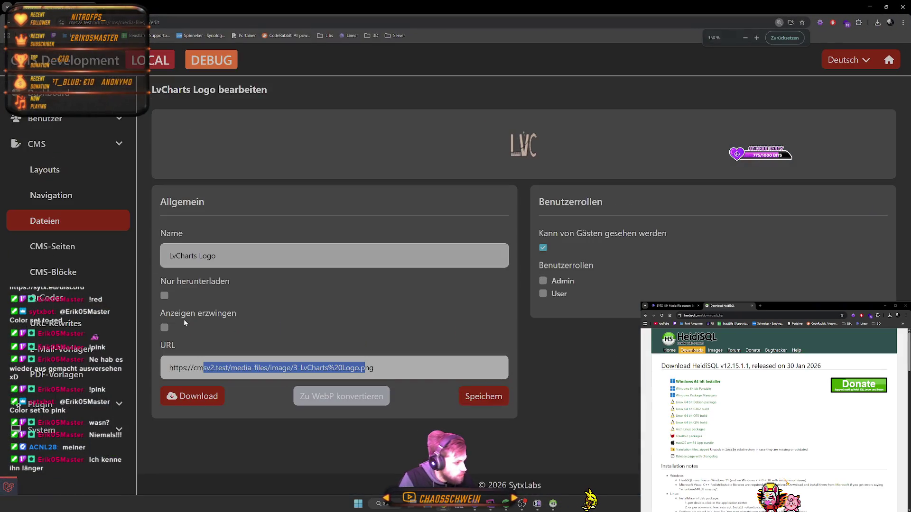
click(163, 367)
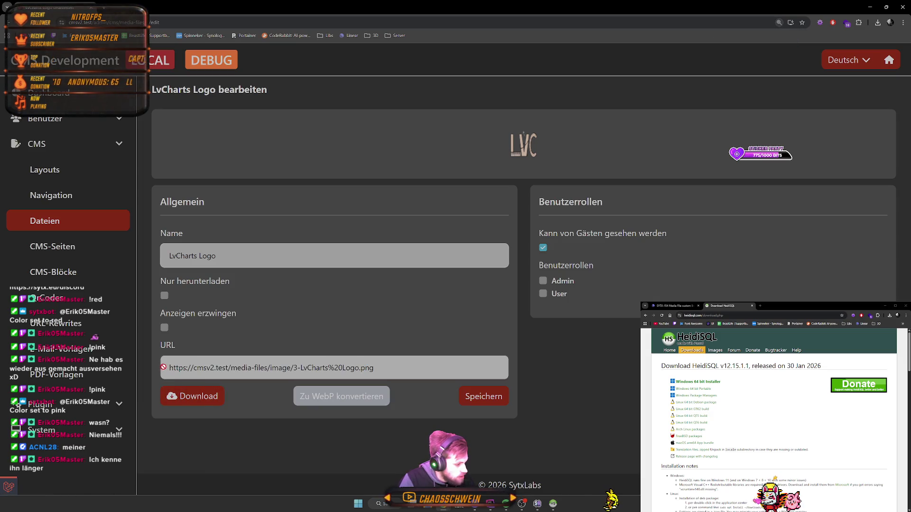
drag(169, 367, 210, 372)
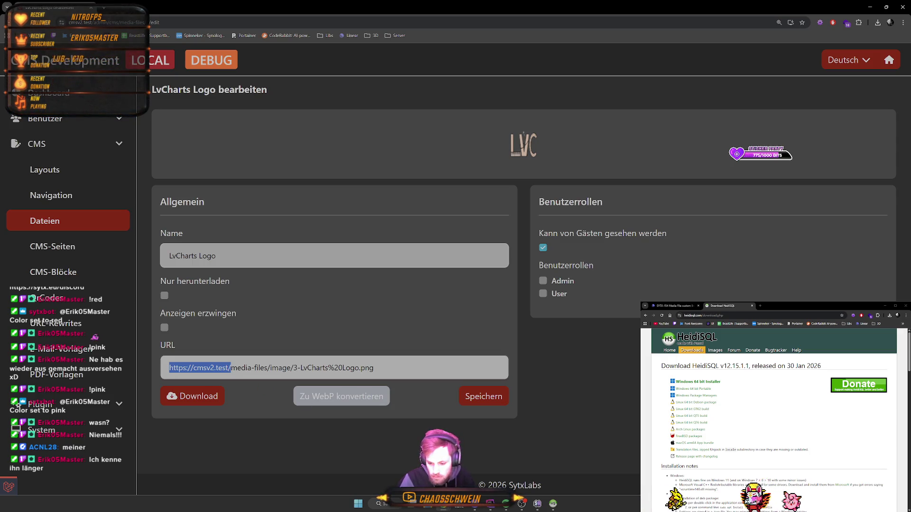
drag(303, 403, 284, 368)
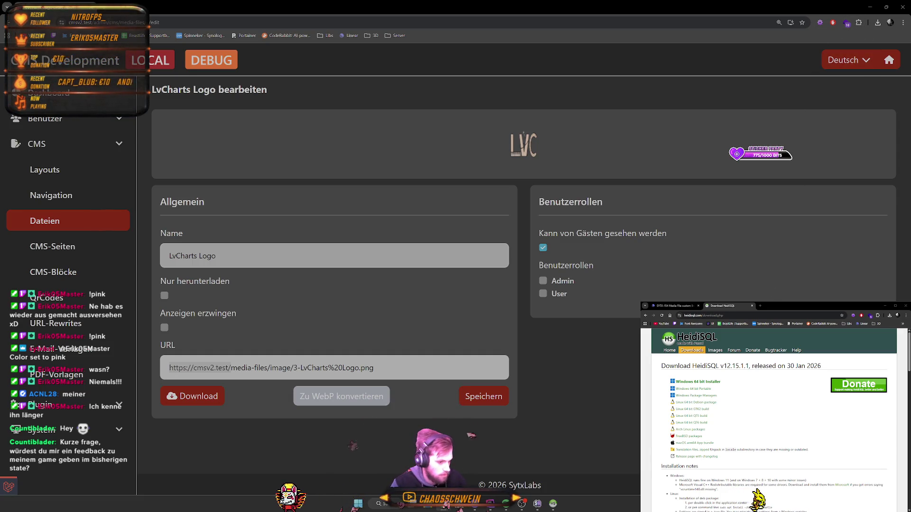
- Zoom the page out to 125%, then minimize the browser and database tool
key(ctrl+minus)
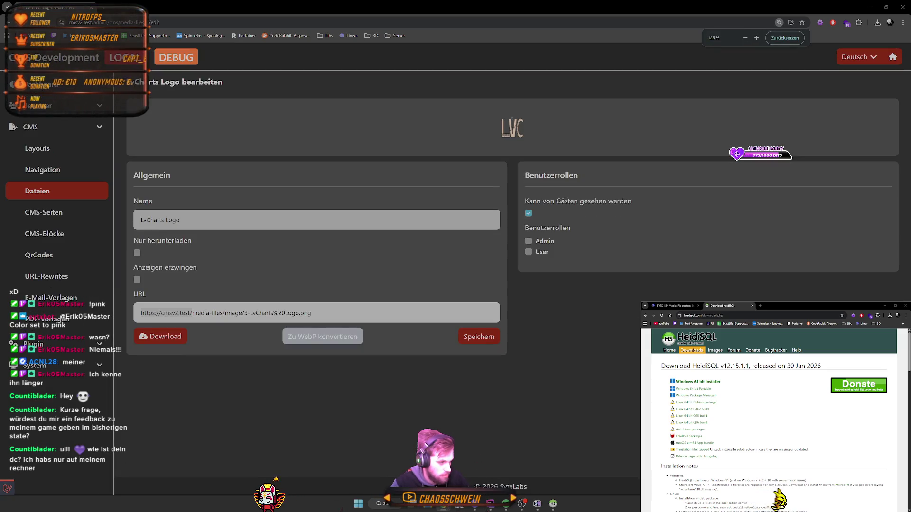
click(868, 4)
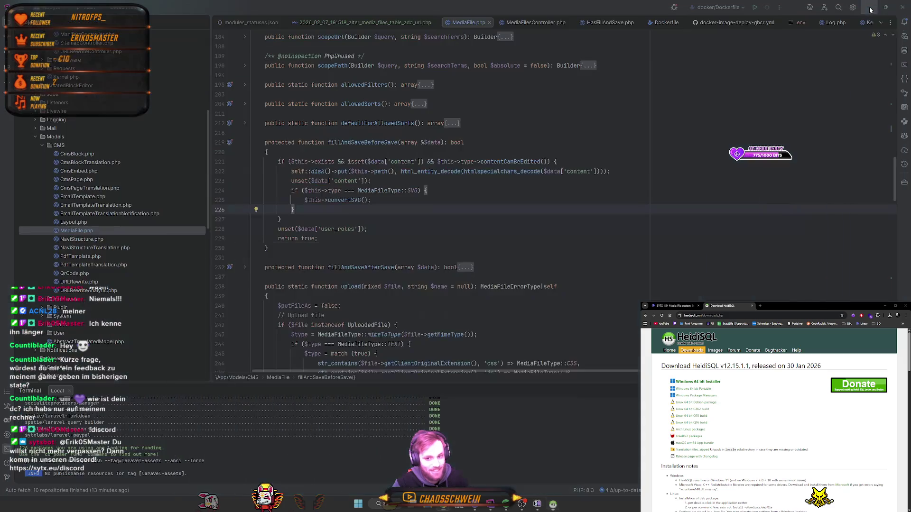
click(868, 5)
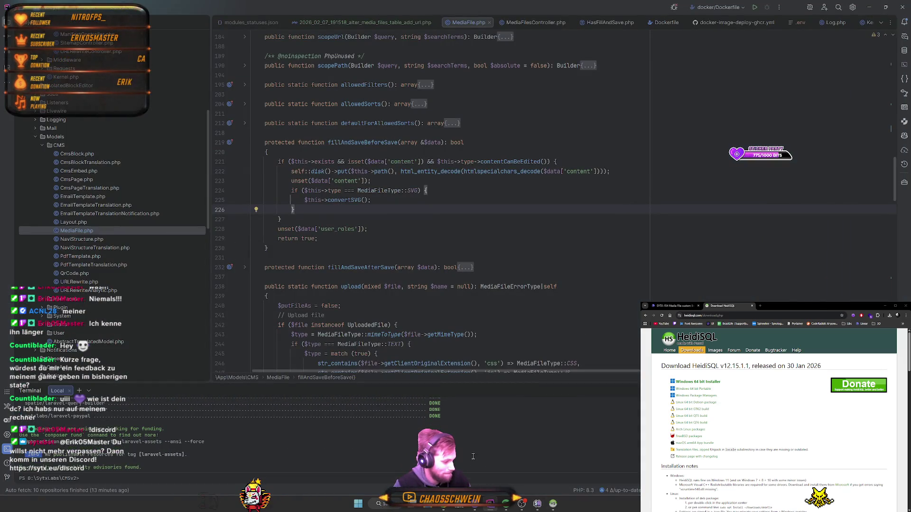
text(php ar)
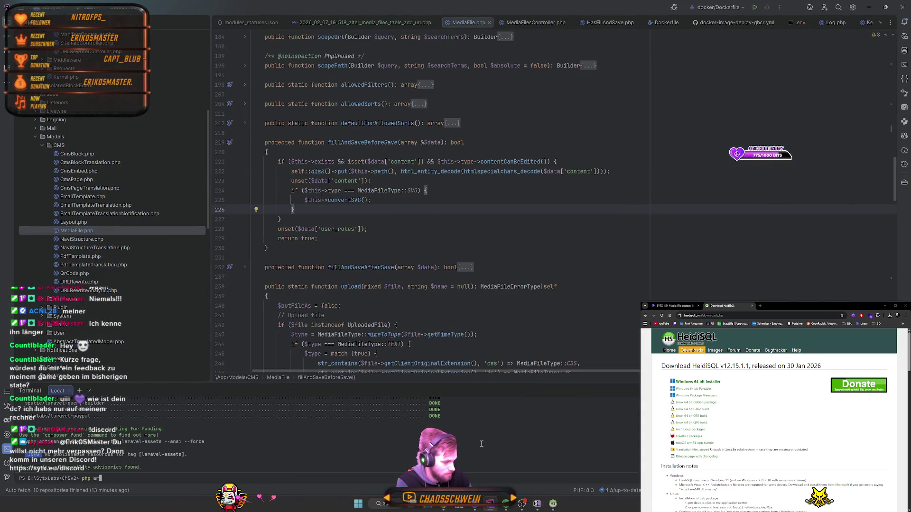
key(BackSpace)
key(BackSpace)
text(.\artisan migrate)
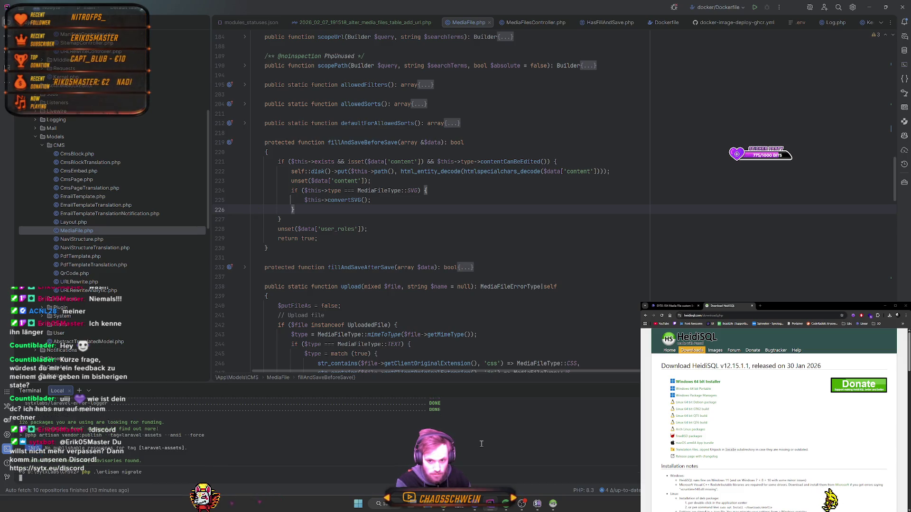
key(Return)
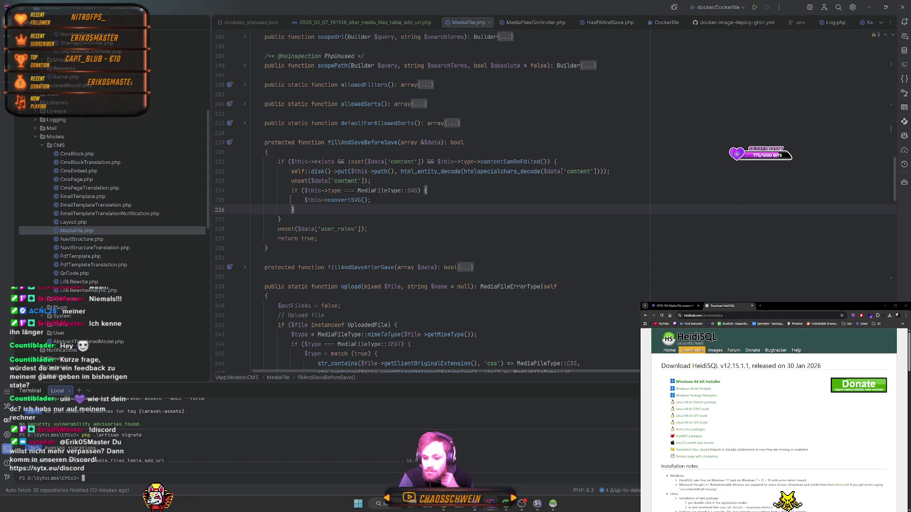
key(alt+Tab)
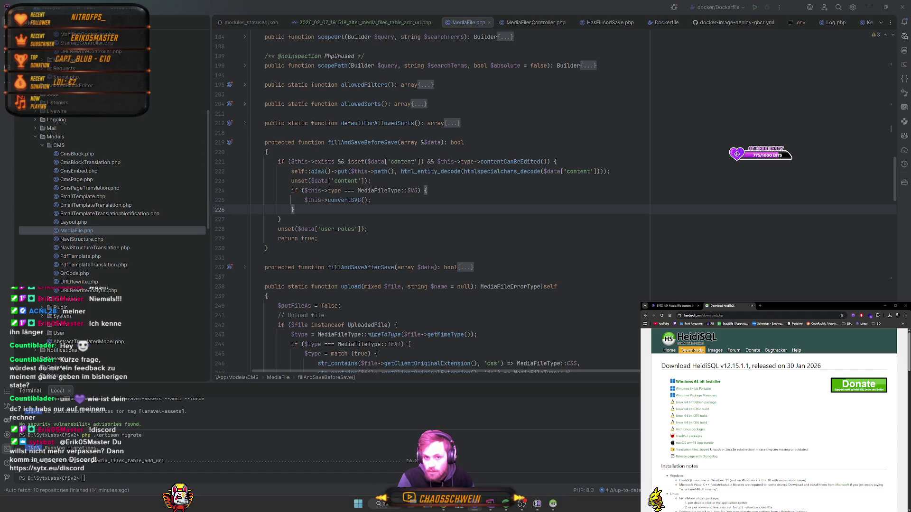
- Start a new line after the SVG block and import the Illuminate Str class
click(83, 478)
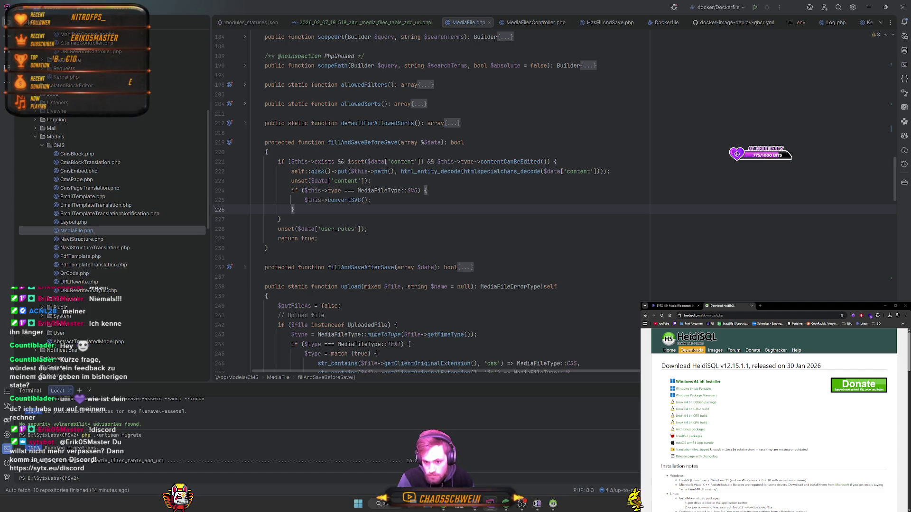
scroll(399, 303, up, 1)
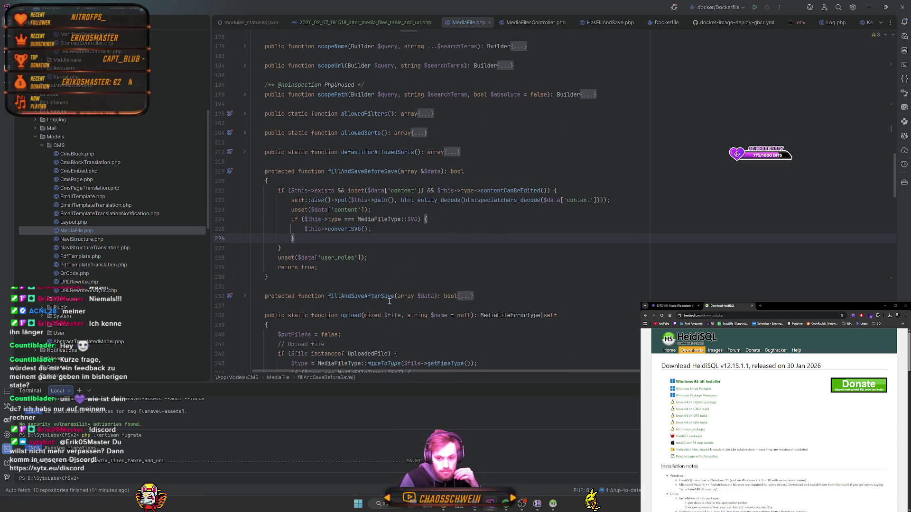
click(307, 247)
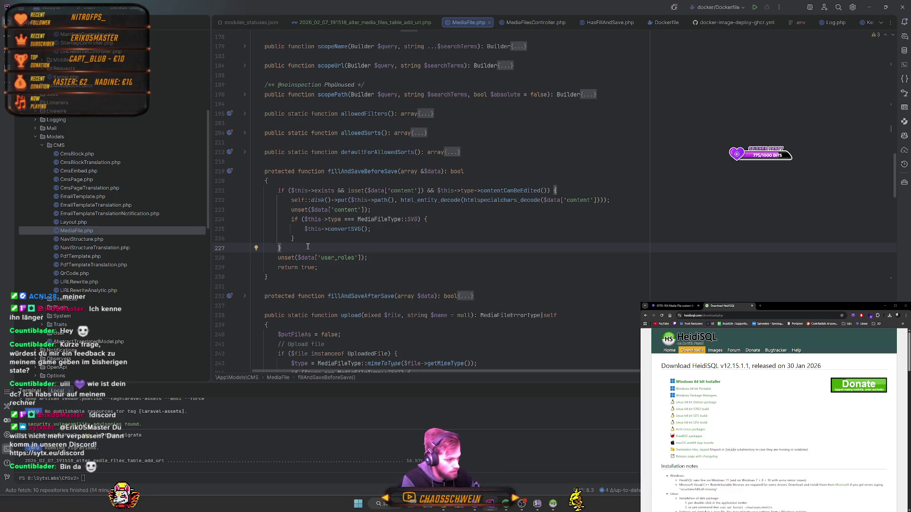
key(Return)
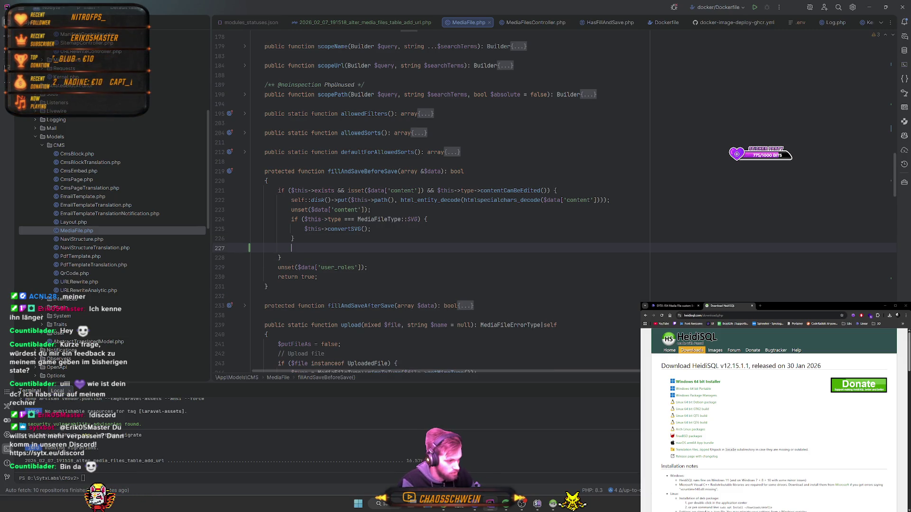
text(if ()
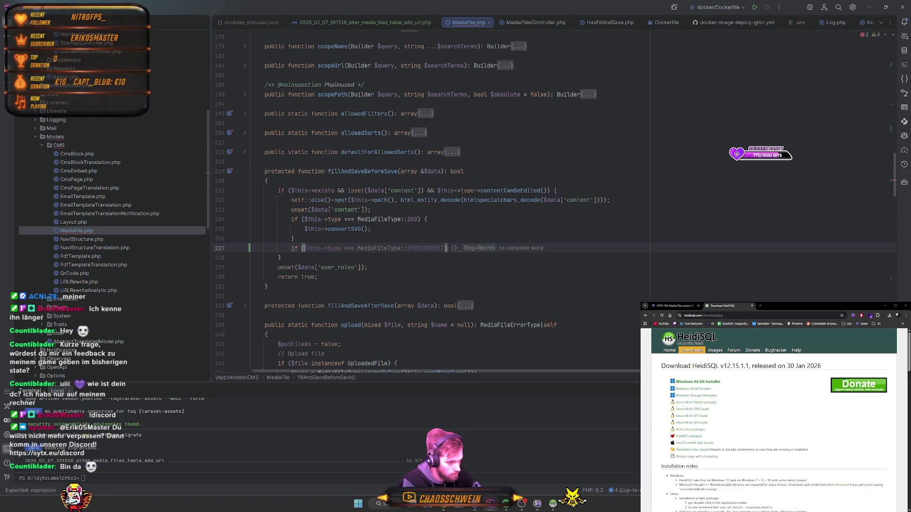
text($this->)
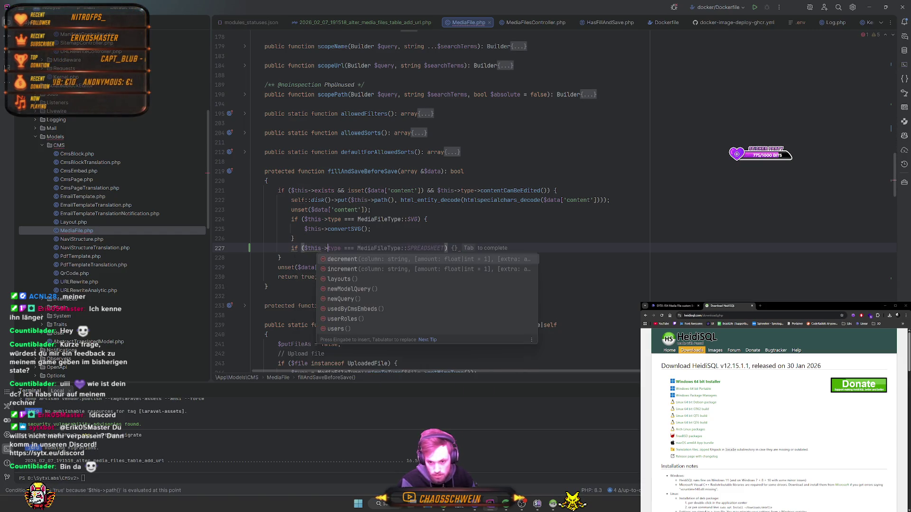
key(Escape)
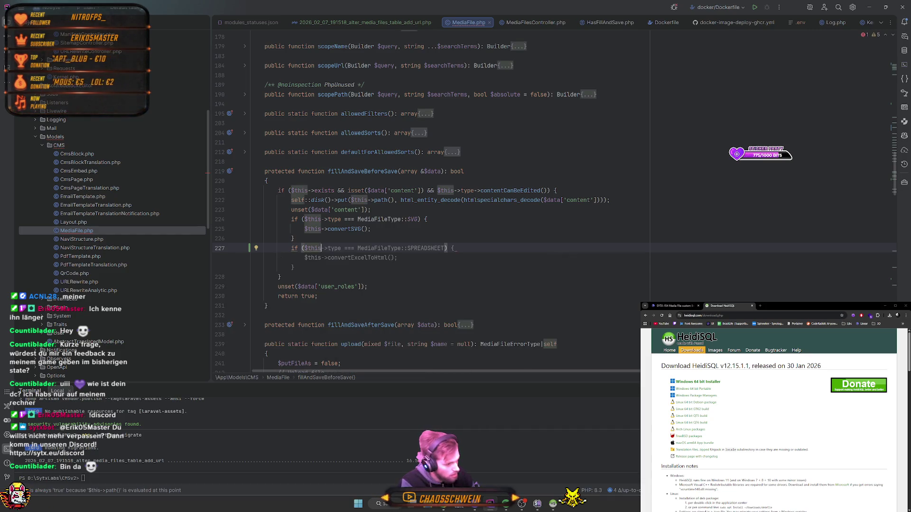
key(Left)
key(Left)
key(Left)
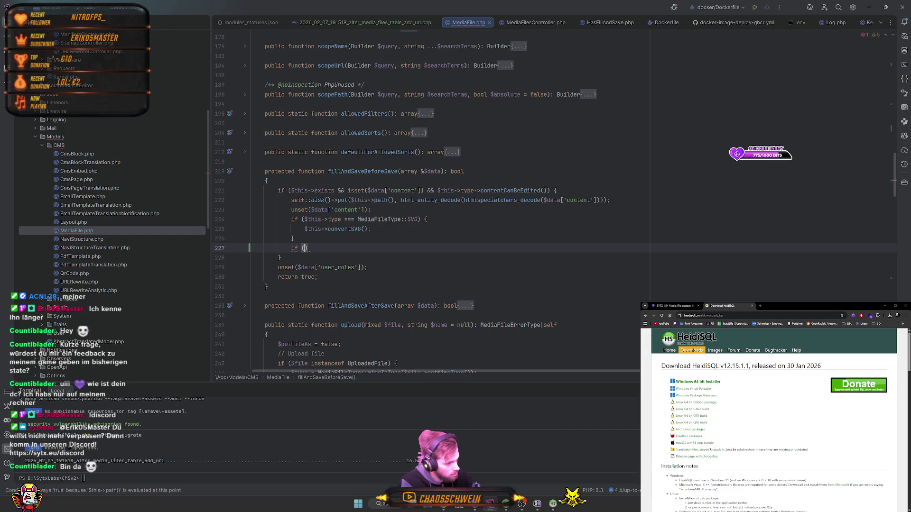
key(BackSpace)
key(ctrl+Delete)
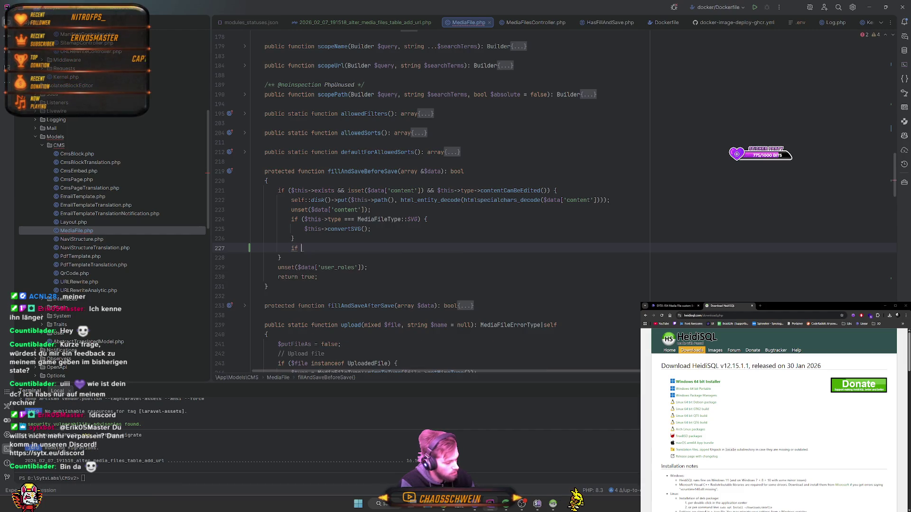
text($tr)
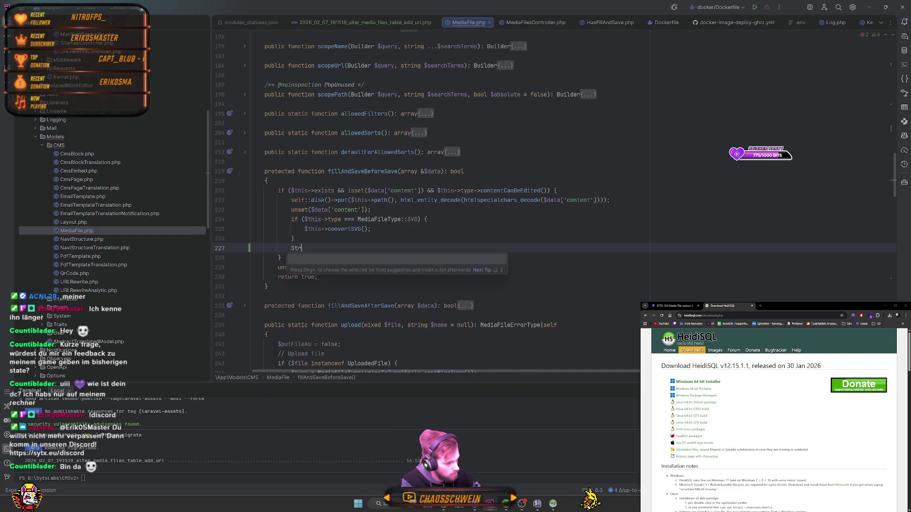
key(Down)
key(Return)
text(::)
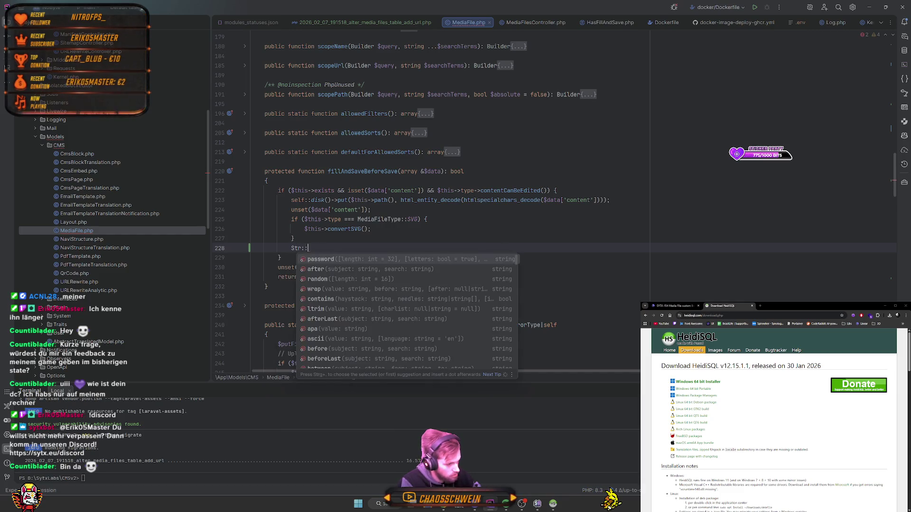
key(BackSpace)
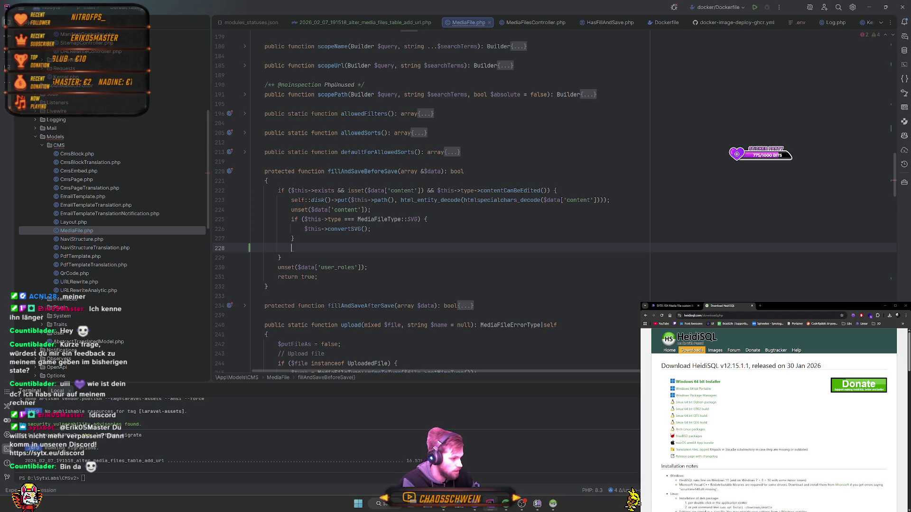
- Add an isset($data['url']) block starting $data['url'] = Str::replaceFirst(config('app.url'), …)
text(if ()
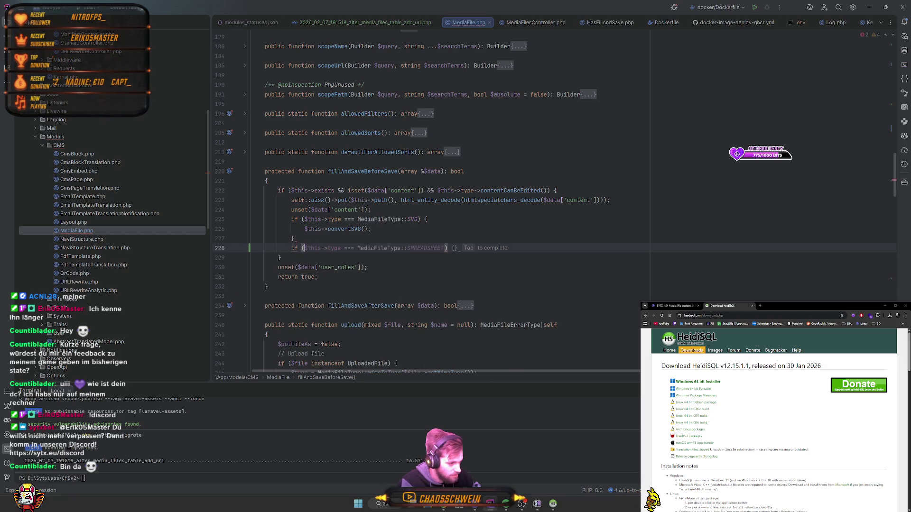
text(isse)
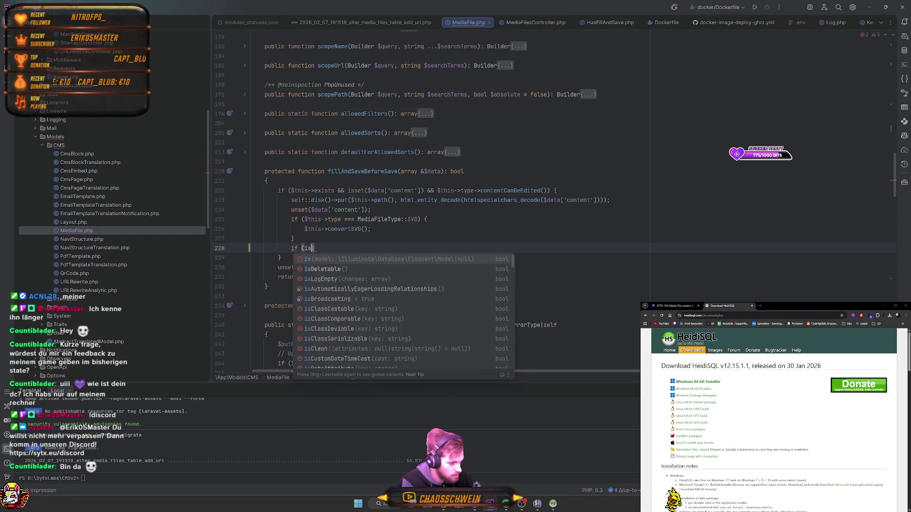
key(Return)
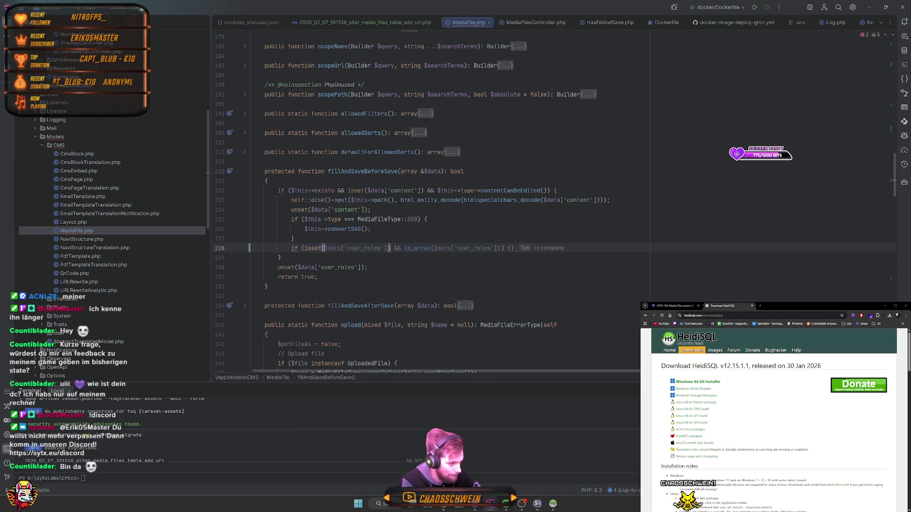
text($)
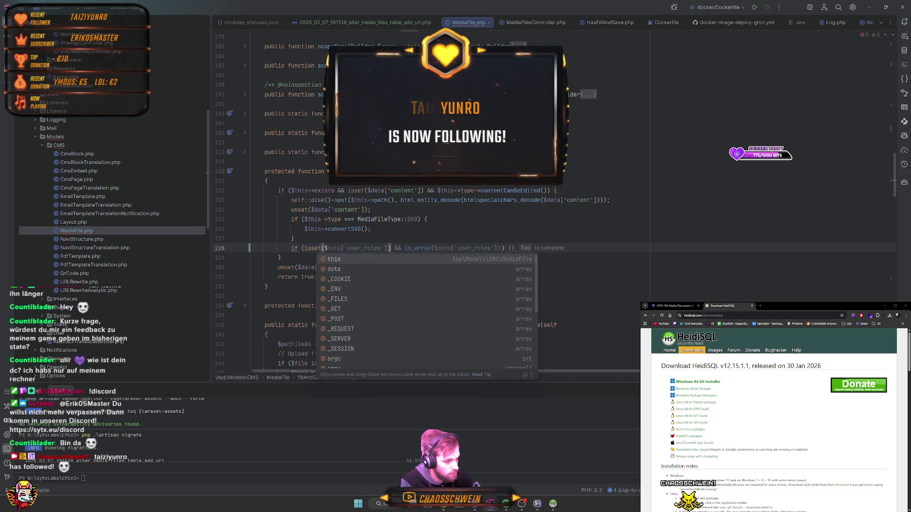
text(data[')
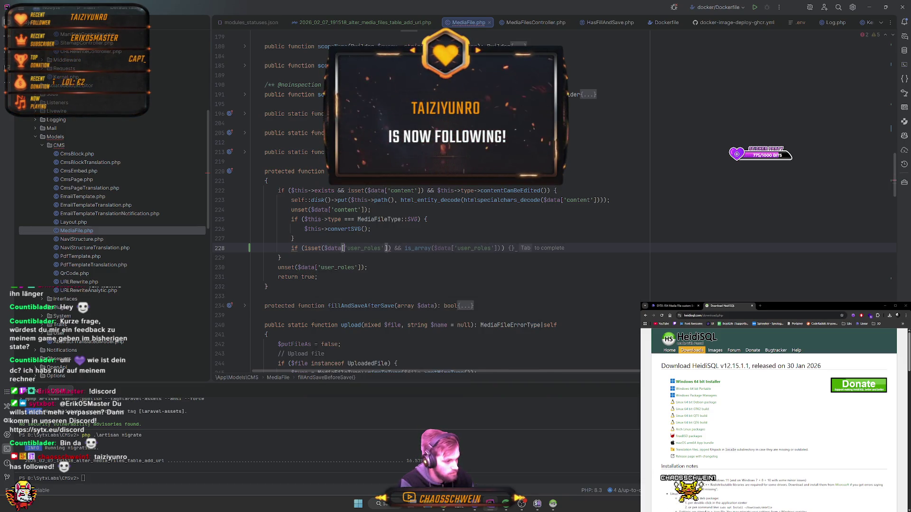
text(url'])))
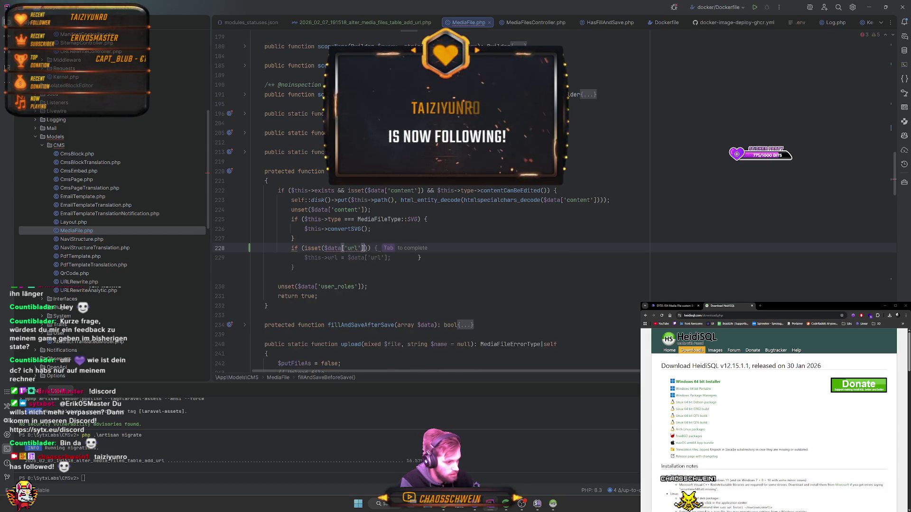
text( {)
key(Return)
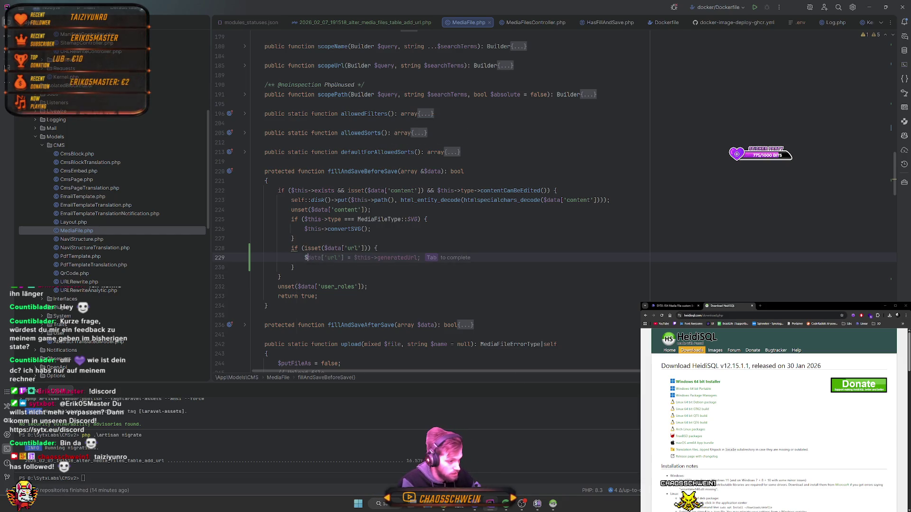
text(data['url'] = S)
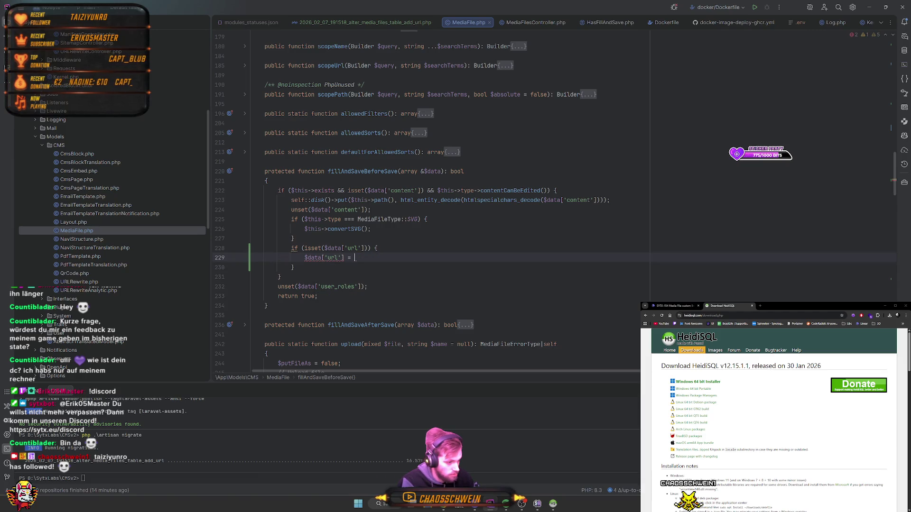
text(tr::)
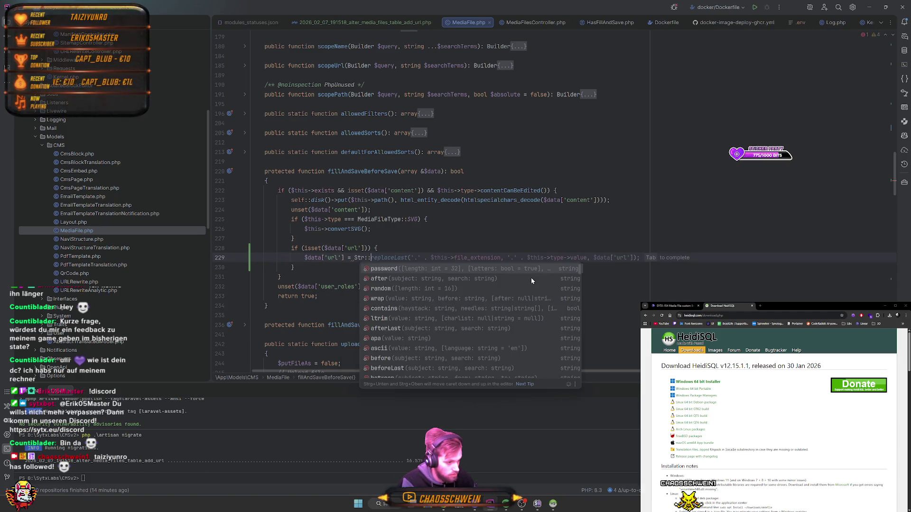
text(repla)
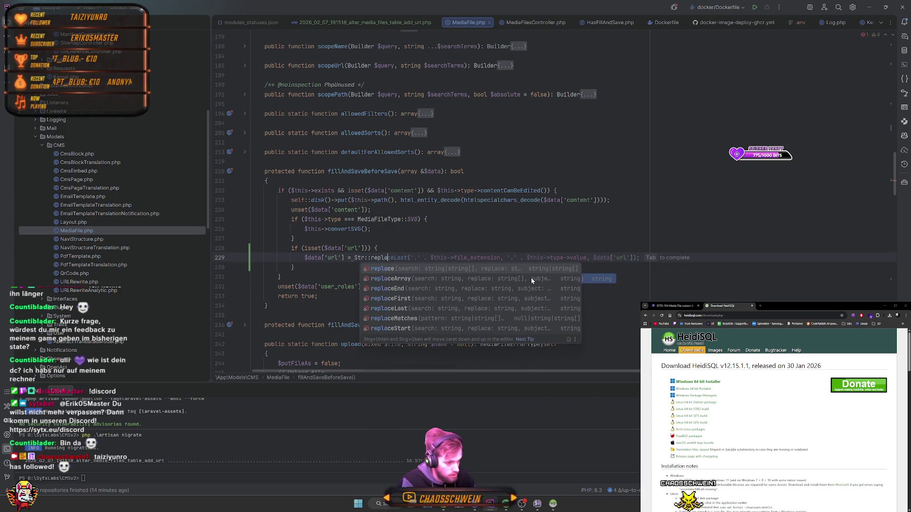
key(Down)
key(Down)
key(Down)
key(Return)
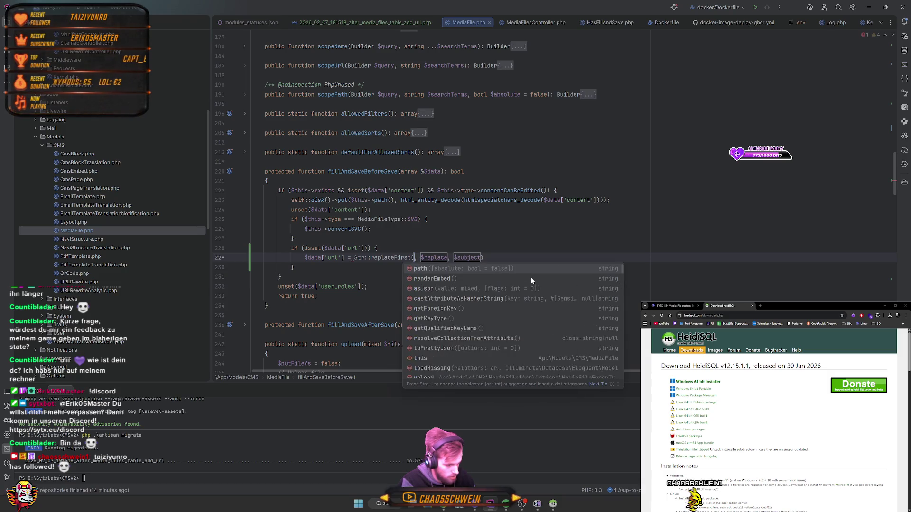
text(confi)
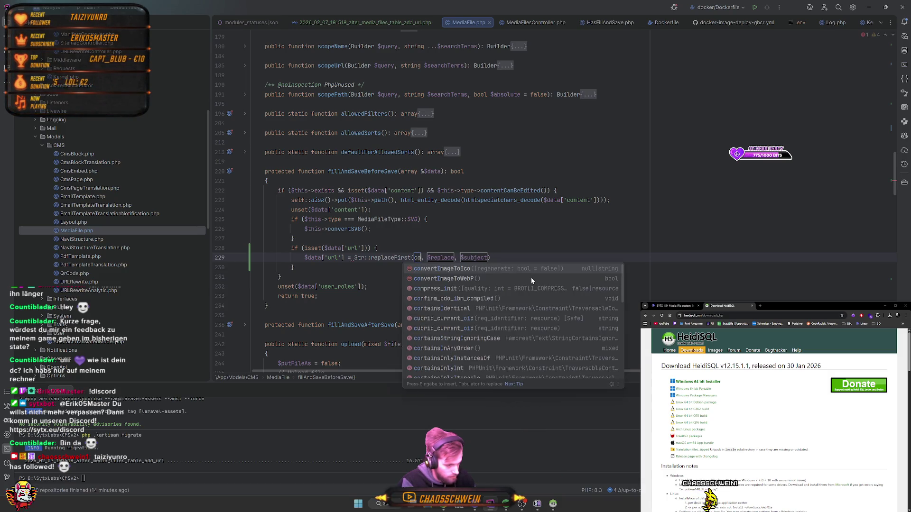
text(g)
key(Return)
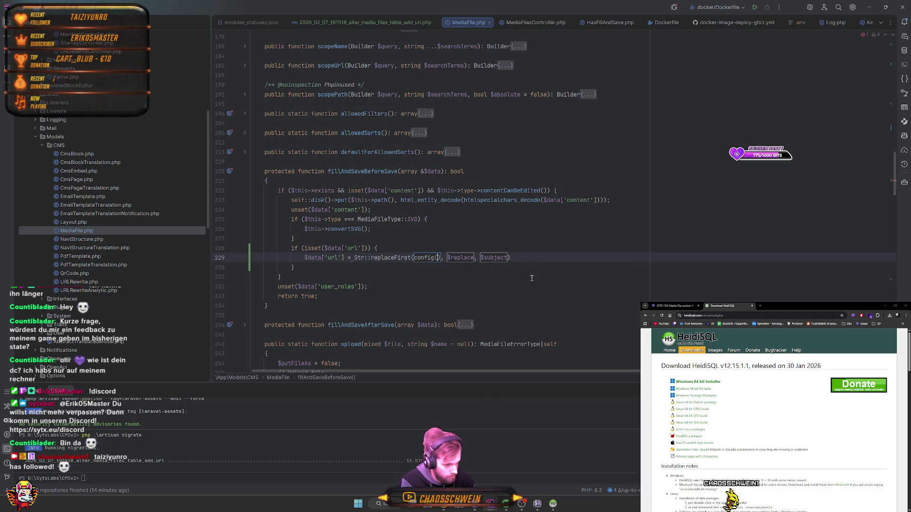
text('app)
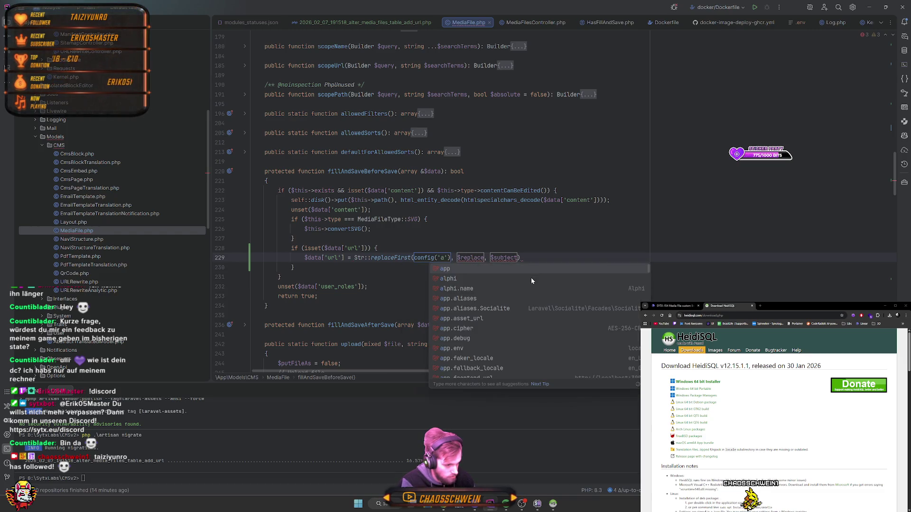
text(.url)
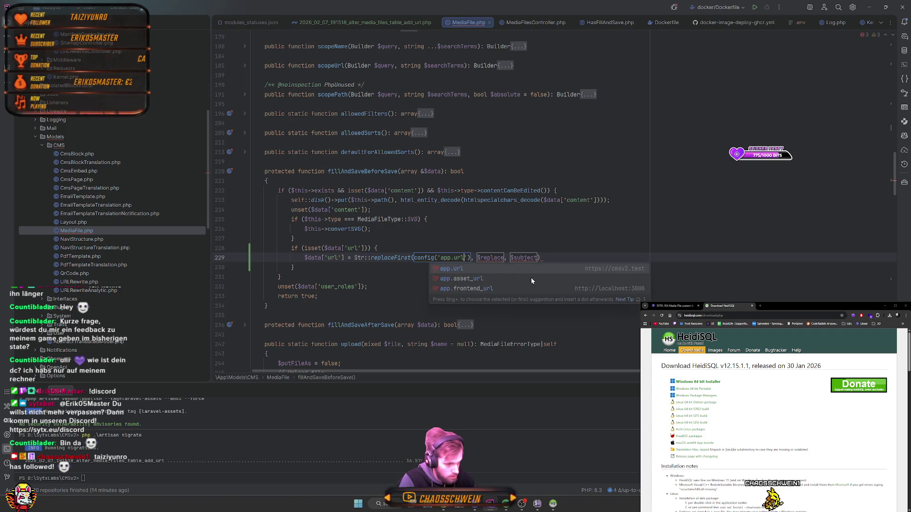
key(Tab)
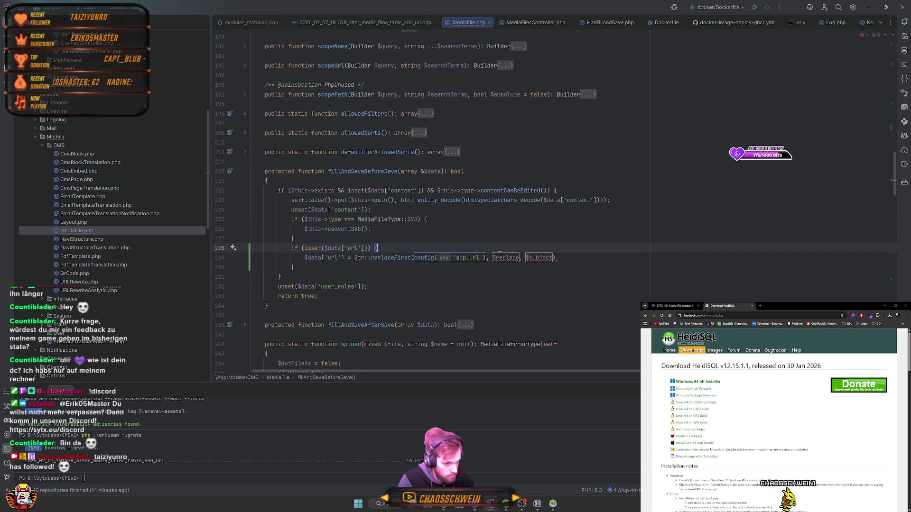
- Fill replaceFirst's remaining arguments with '' and $data['url']
text(')
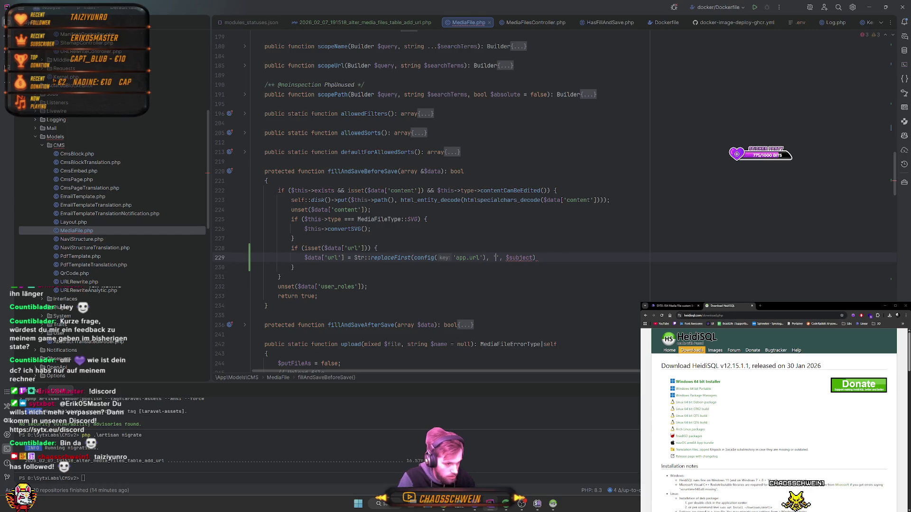
key(BackSpace)
text(,)
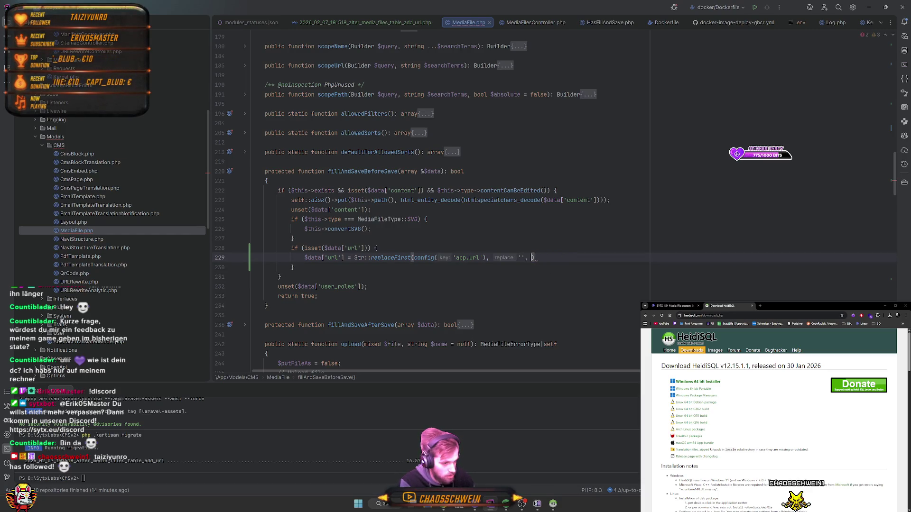
text(data[)
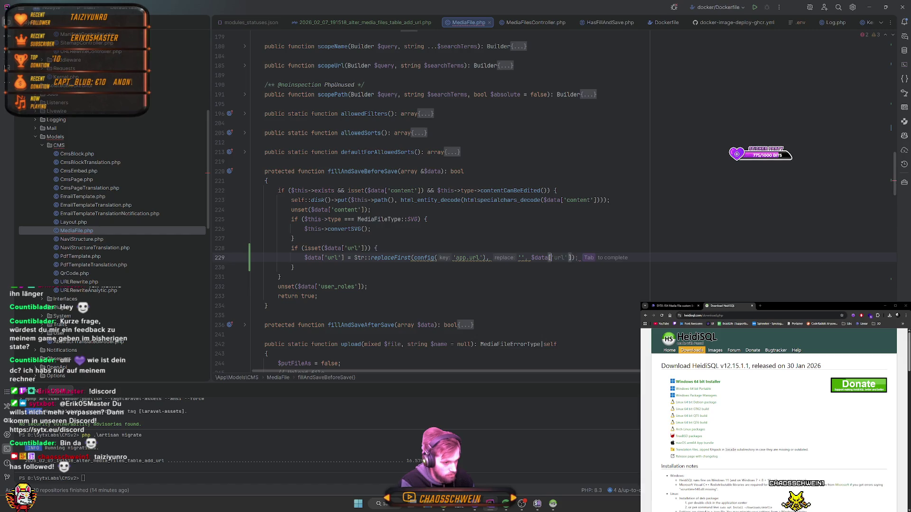
key(Tab)
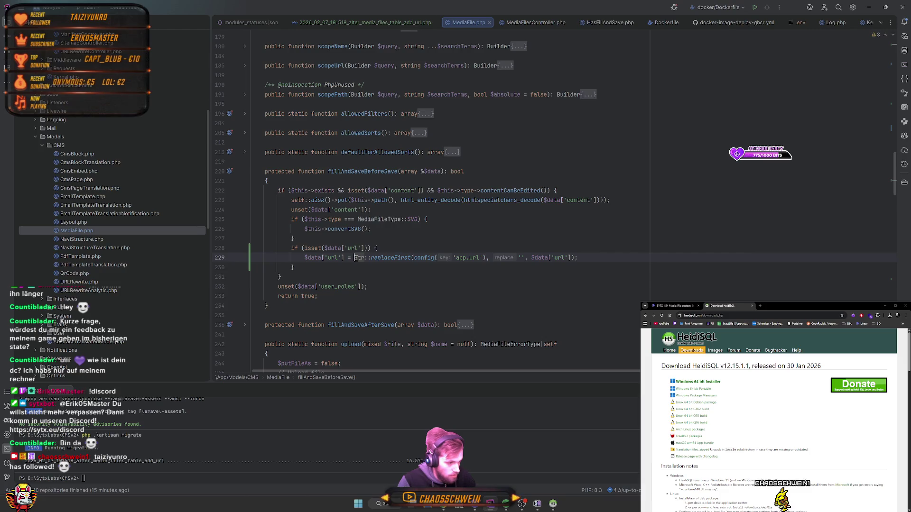
- Wrap the replaceFirst expression in trim(…, '/')
text(t)
key(BackSpace)
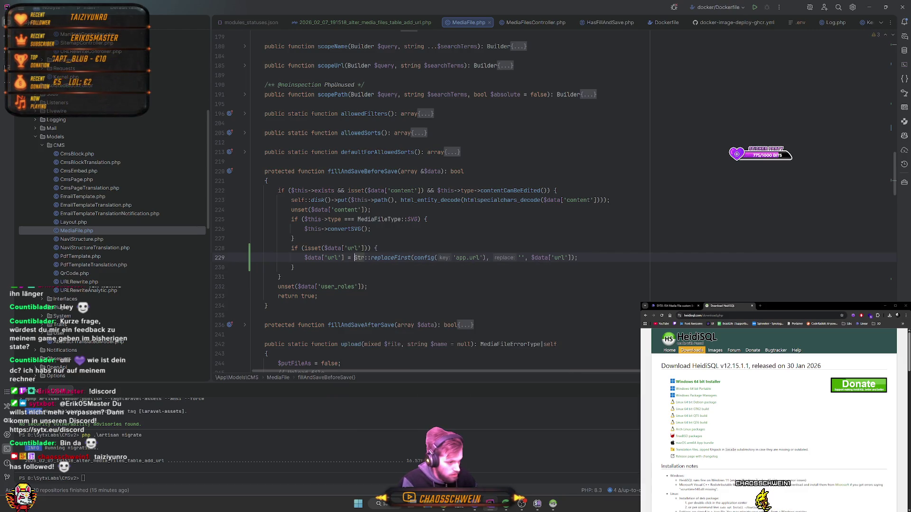
text(l)
key(BackSpace)
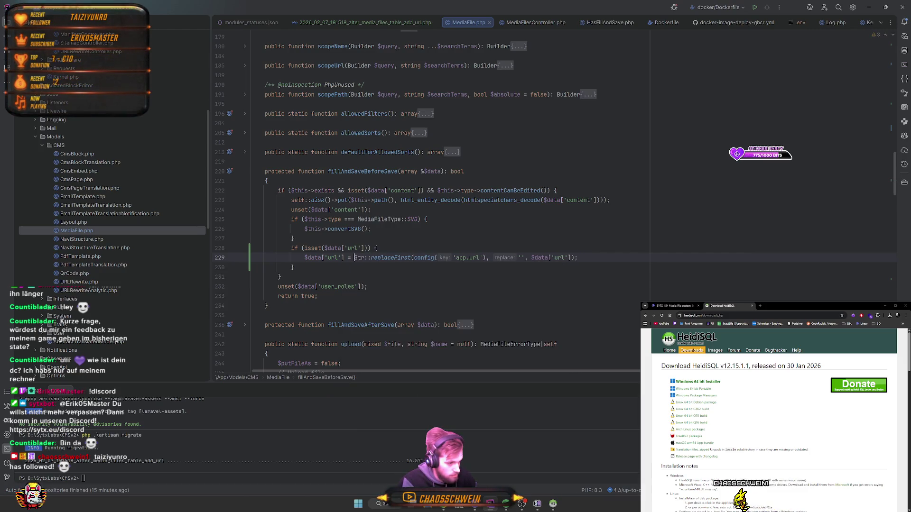
text(trim)
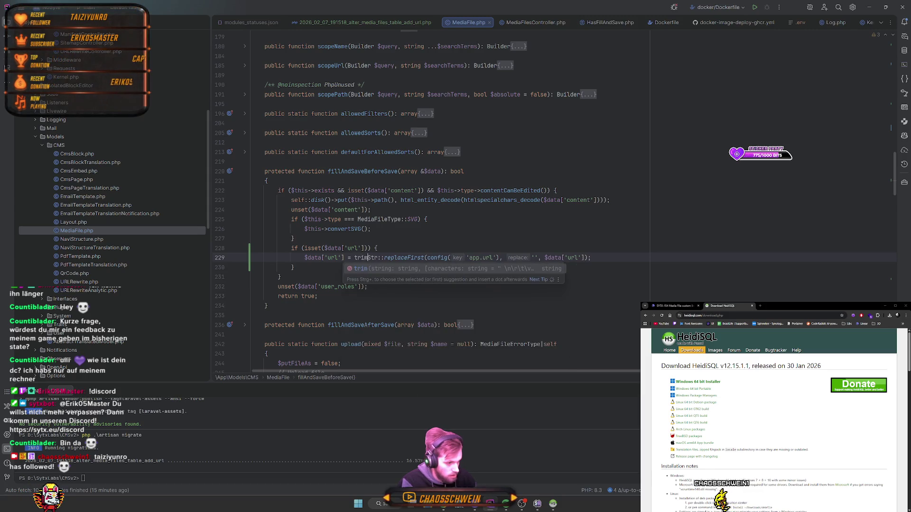
text(()
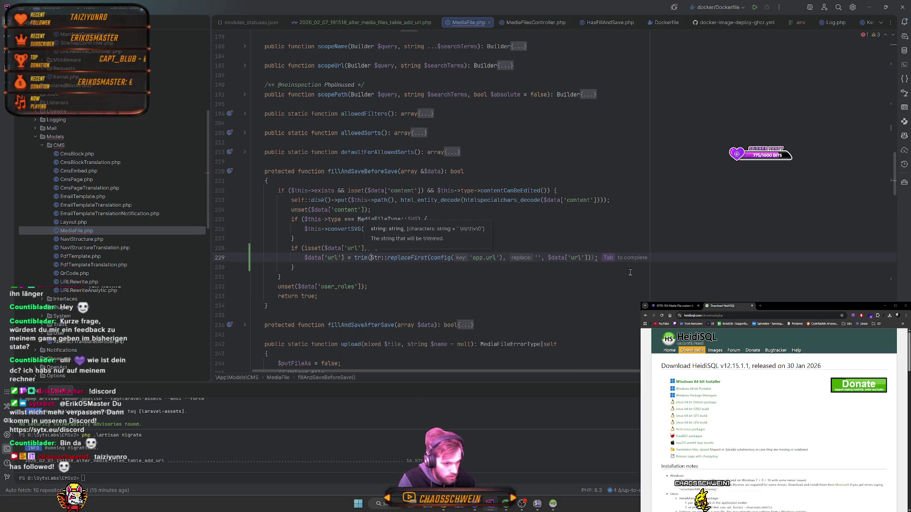
click(593, 258)
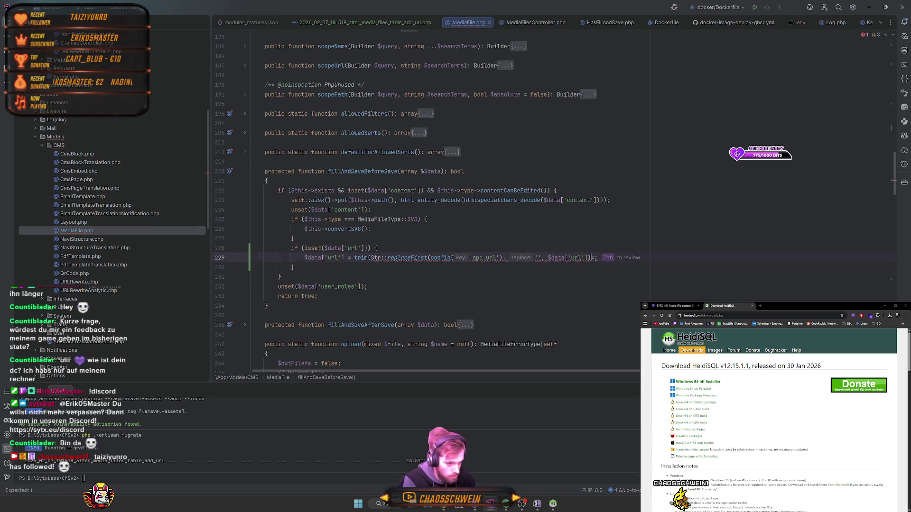
text())
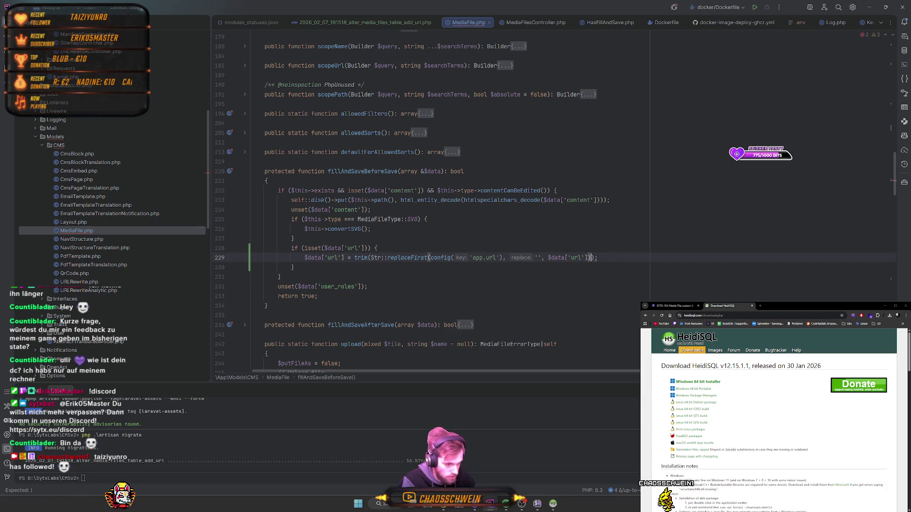
key(Left)
text(, ')
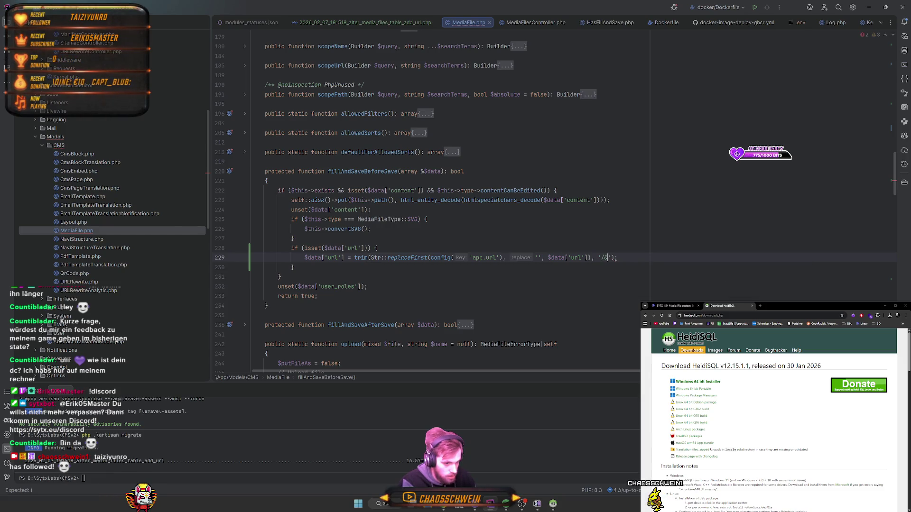
text(/)
click(725, 275)
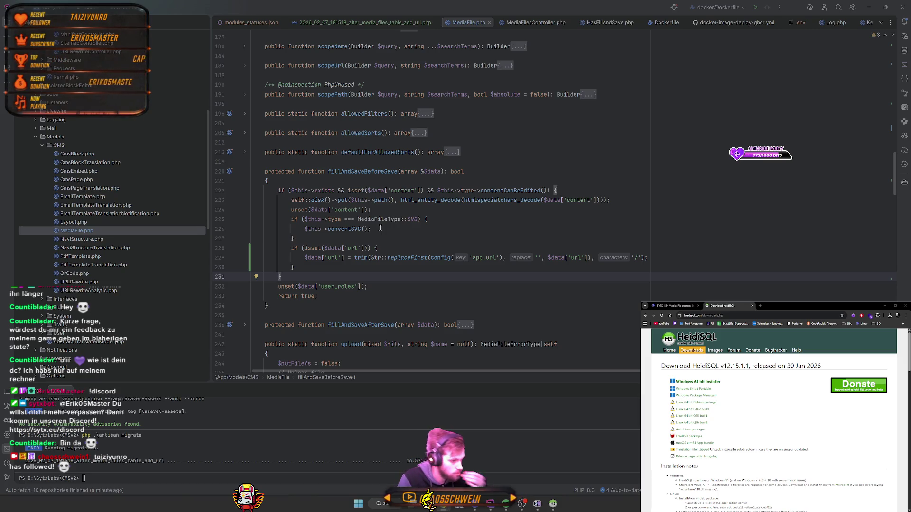
- Wrap line 229's slash-trimmed URL in an additional outer trim() call
click(355, 258)
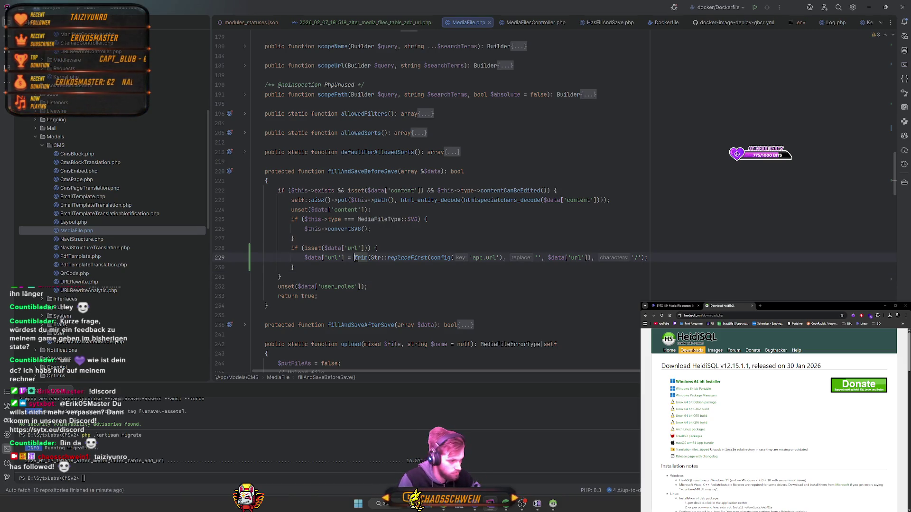
text(trim()
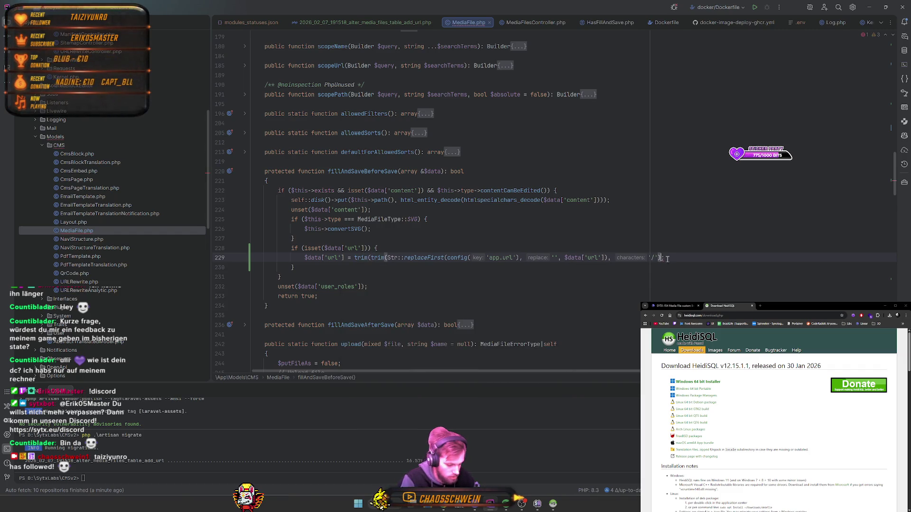
key(Delete)
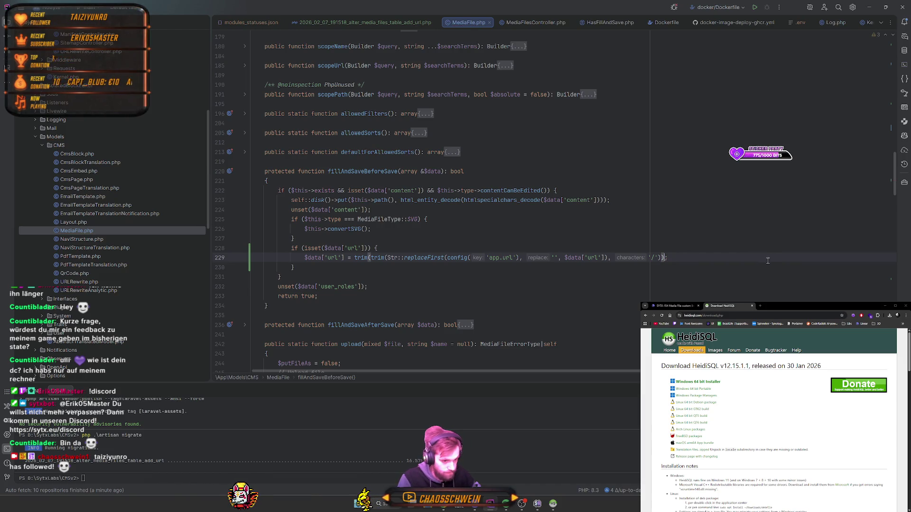
key(Down)
key(Down)
key(Down)
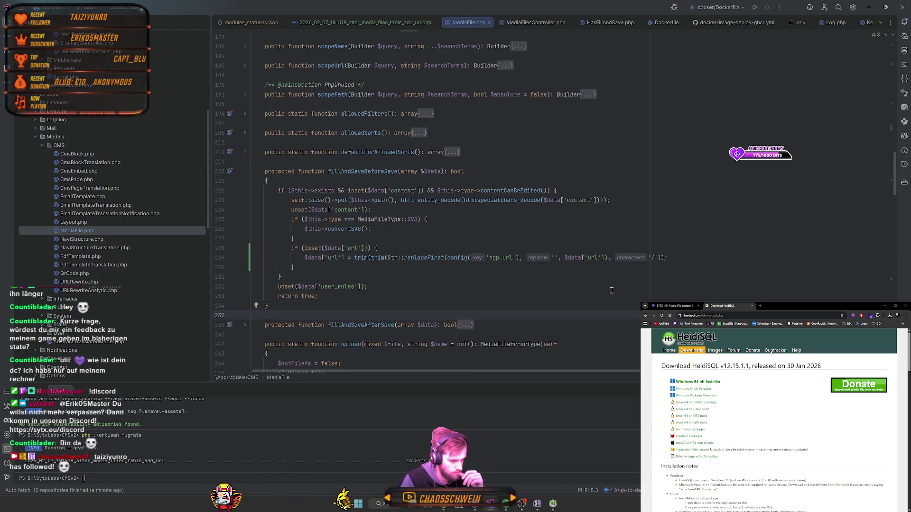
scroll(591, 284, down, 1)
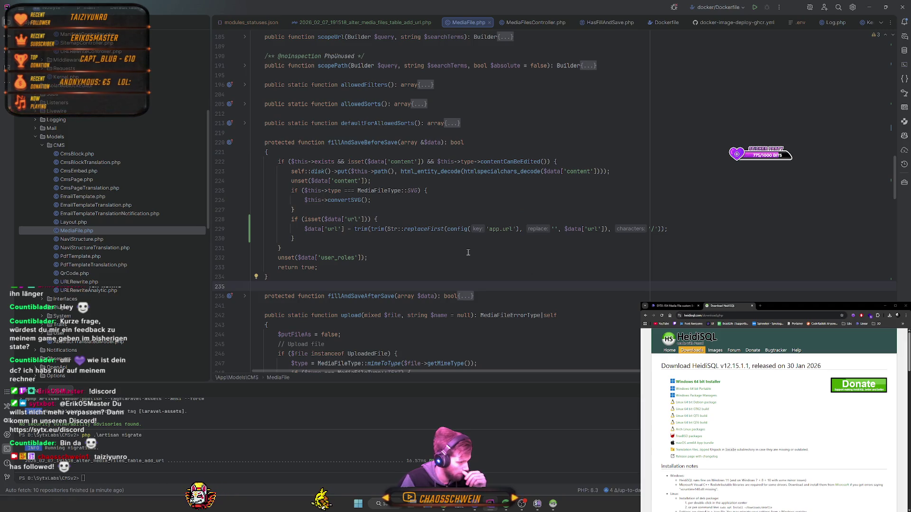
scroll(467, 255, down, 5)
scroll(467, 255, down, 10)
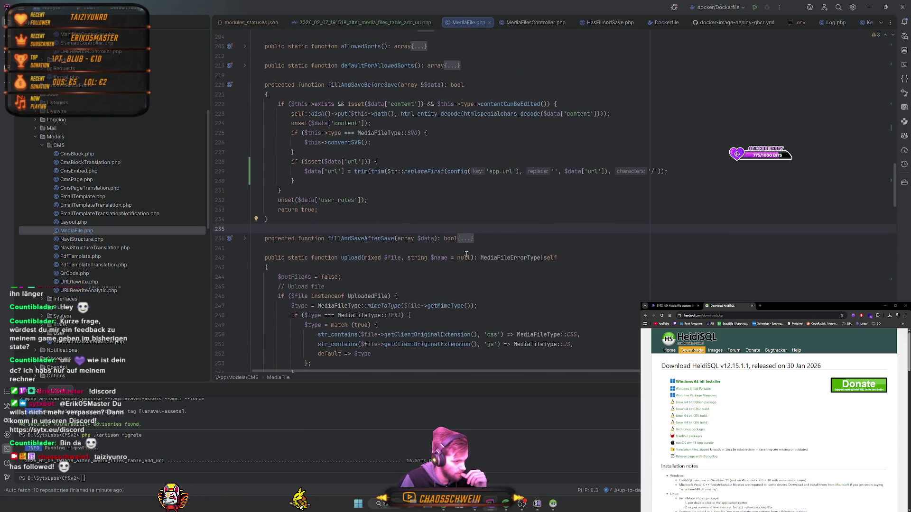
scroll(467, 258, up, 15)
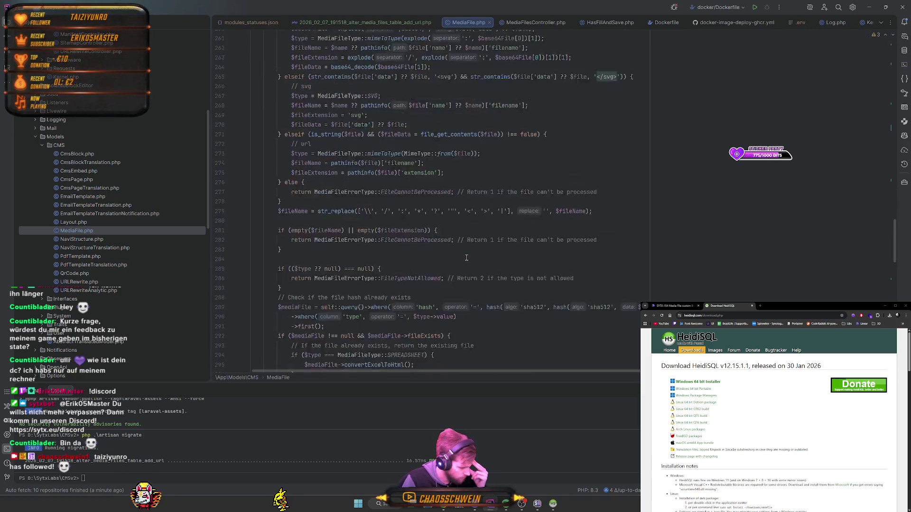
scroll(479, 264, up, 10)
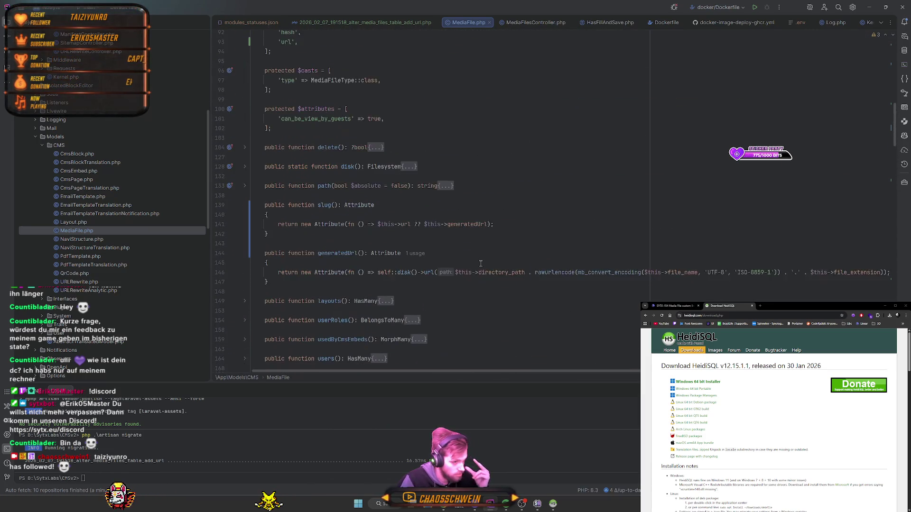
- Copy the path expression from generatedUrl() and paste it over the generatedUrl call on line 311
click(451, 276)
drag(456, 277, 864, 278)
scroll(426, 238, down, 20)
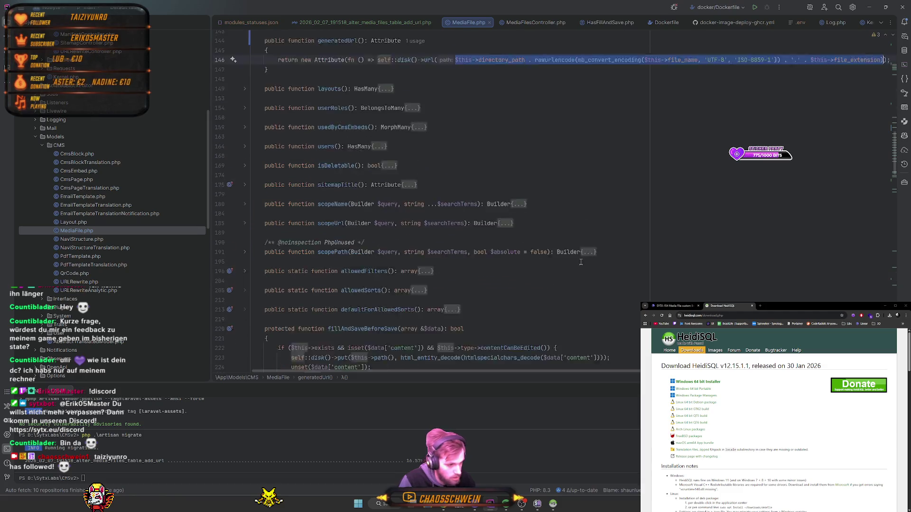
scroll(425, 238, down, 4)
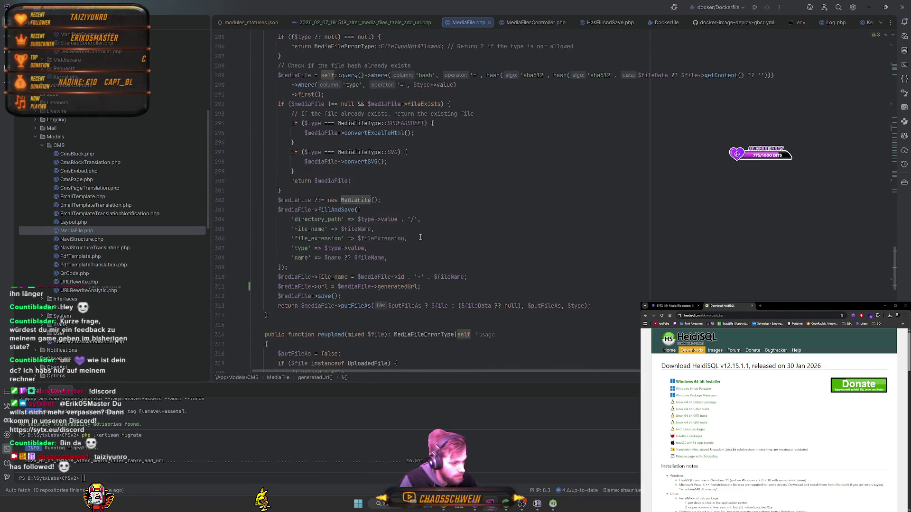
drag(337, 258, 419, 258)
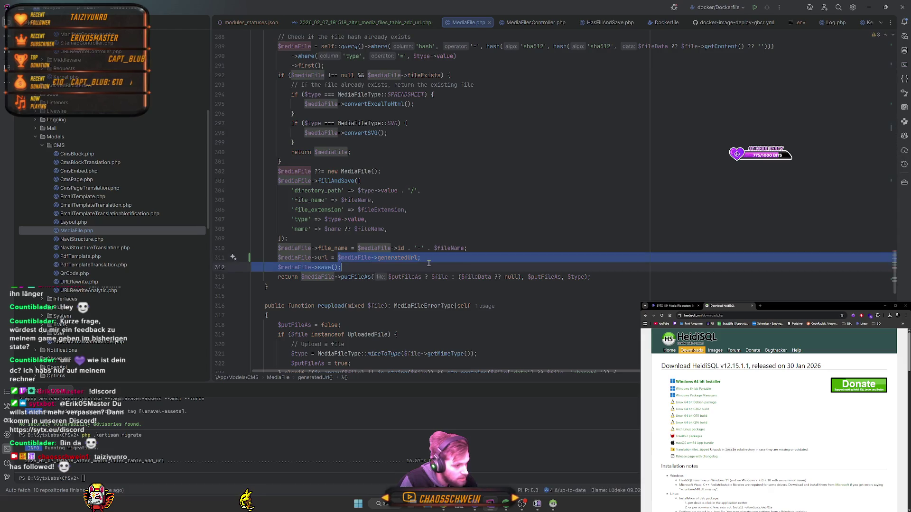
text($this->directory_path . rawurlencode(mb_convert_encoding($this->file_name, 'UTF-8', 'ISO-8859-1')) . '.' . $this->file_extension))
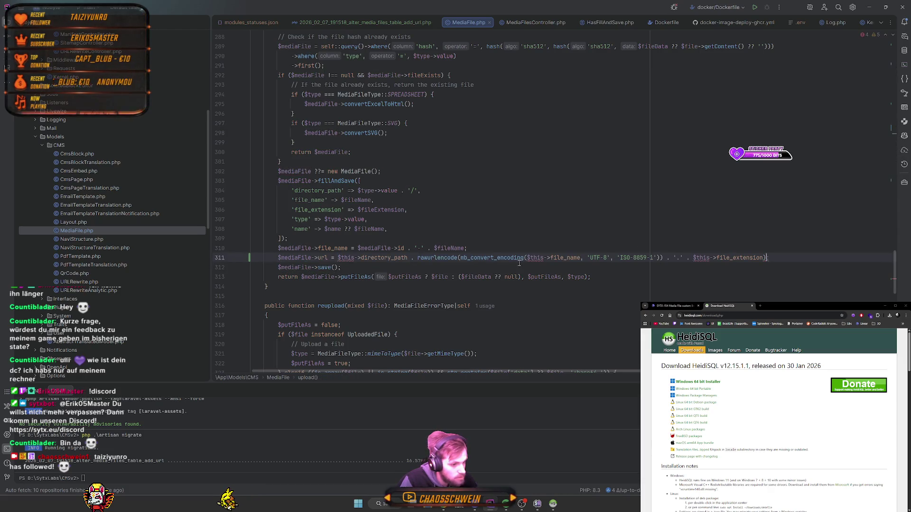
- Replace the three $this references on line 311 with $mediaFile
double_click(345, 258)
text($mediaFile)
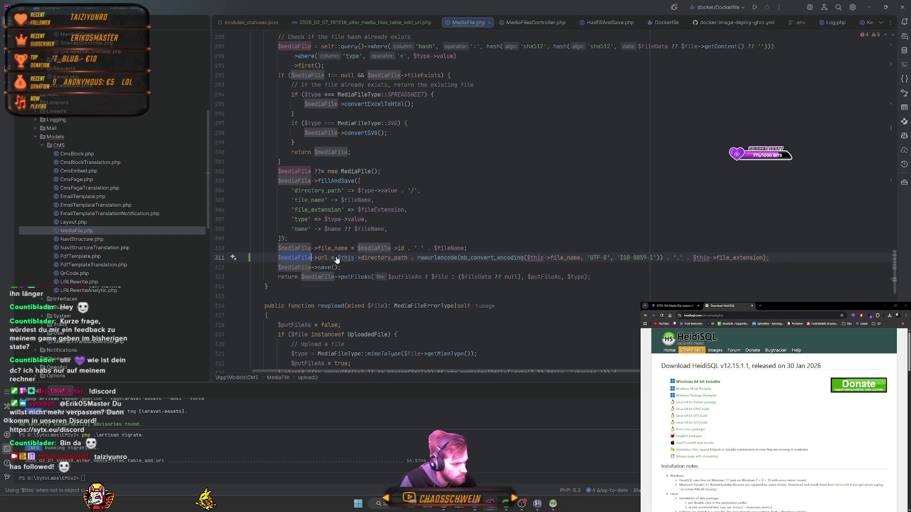
double_click(551, 257)
text($mediaFile)
double_click(735, 257)
text($mediaFile)
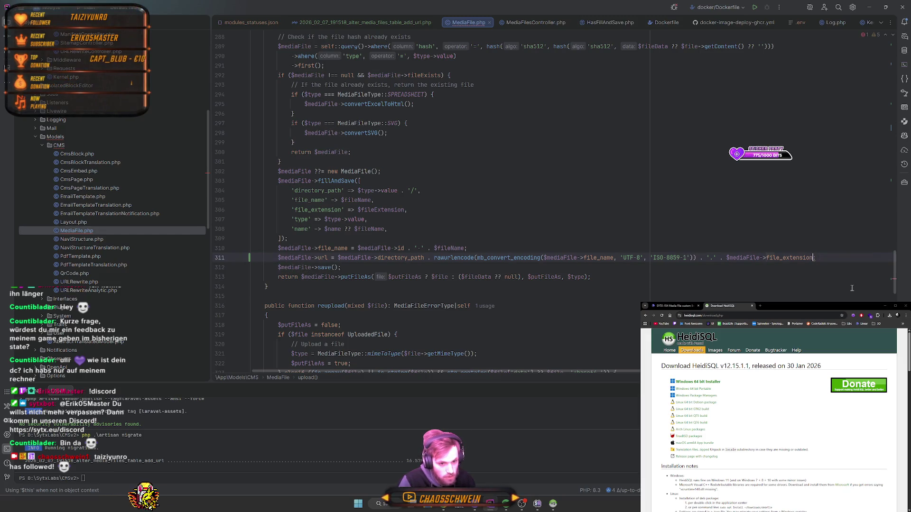
click(798, 298)
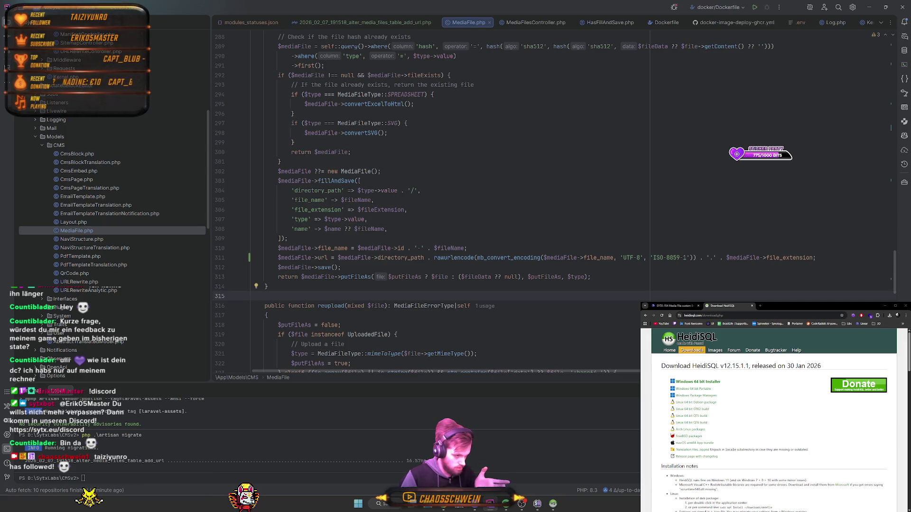
- Expand the ACP and CMS controller folders in the project tree
scroll(142, 219, up, 8)
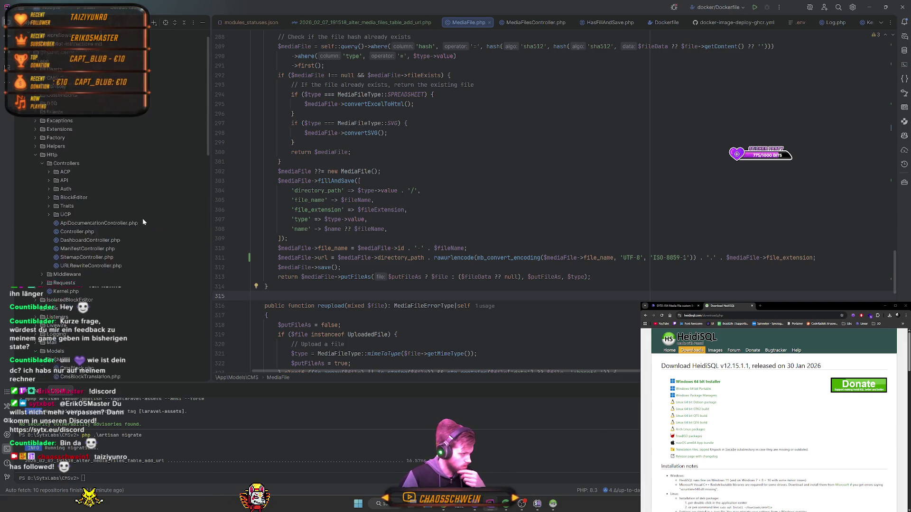
click(49, 189)
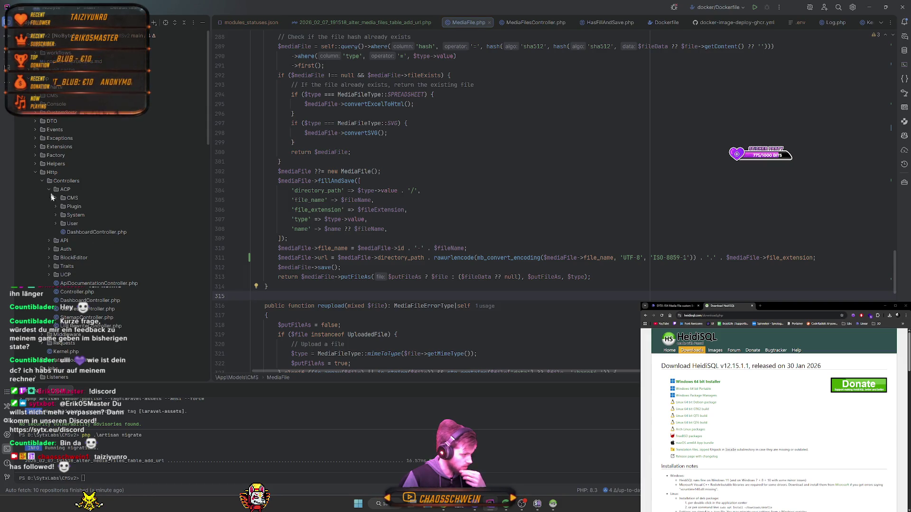
click(56, 197)
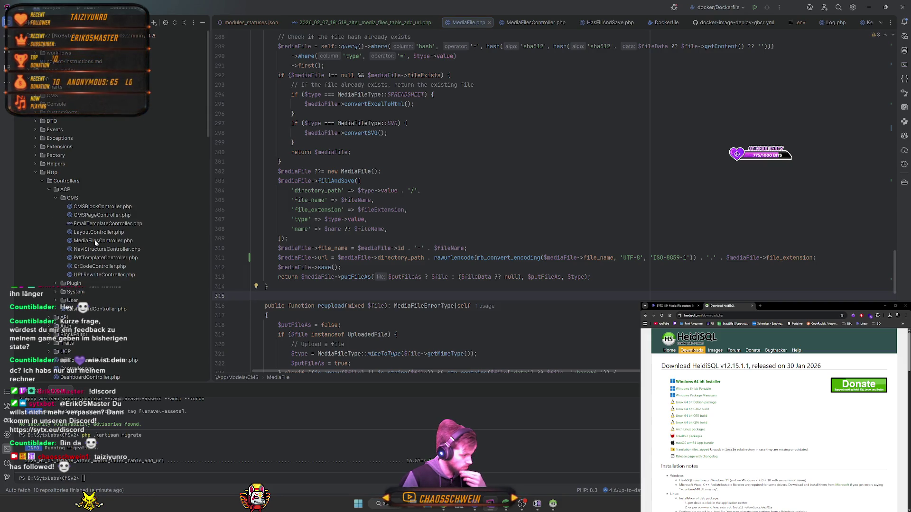
- Open MediaFilesController.php, go to the MediaFileRequest class and unfold rules()
double_click(102, 240)
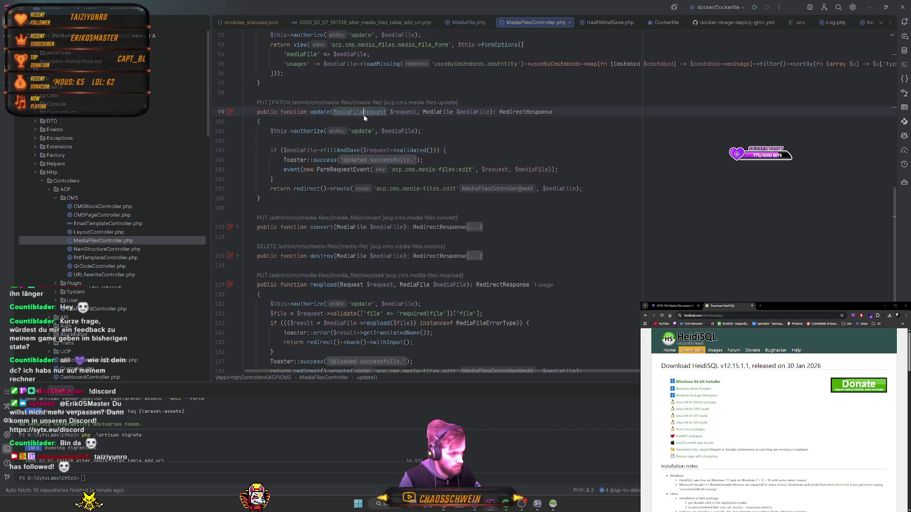
ctrl+click(359, 112)
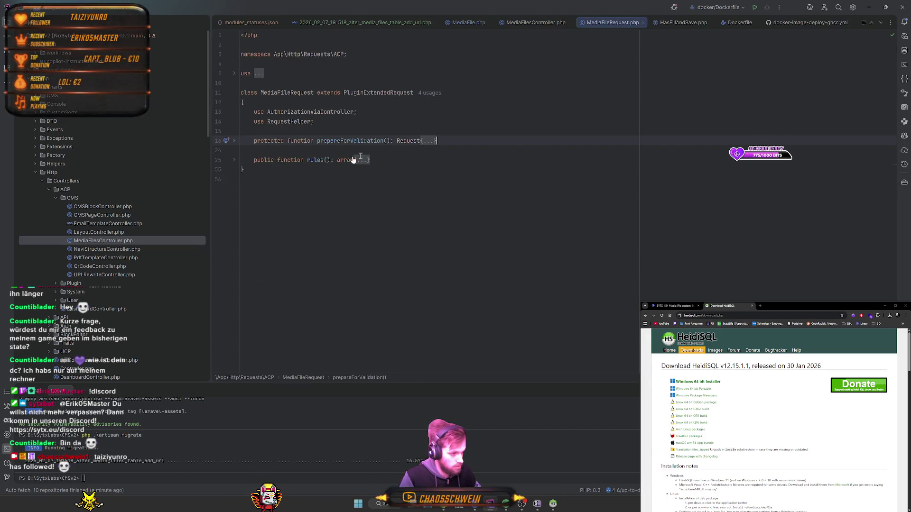
click(360, 160)
scroll(397, 204, down, 2)
- Add a 'url' => $this->nullableString() rule after the user_roles.* rule
click(288, 199)
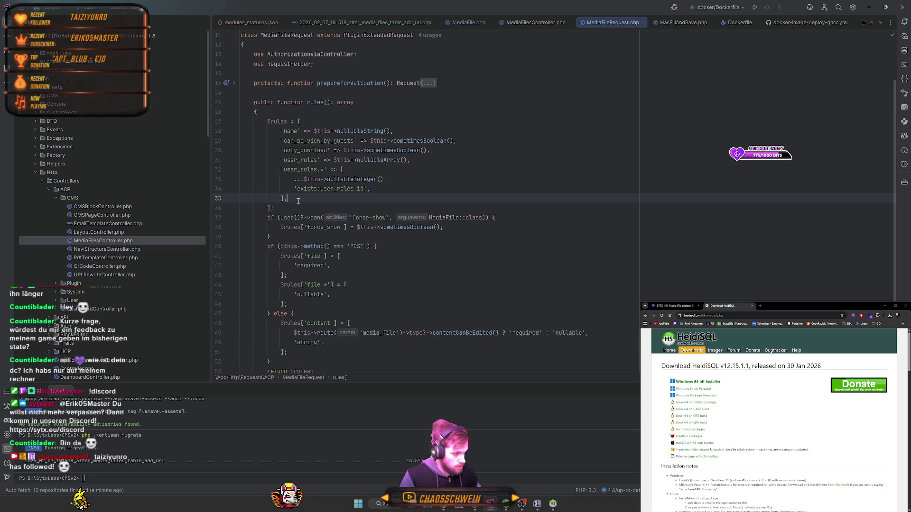
key(Return)
text('url')
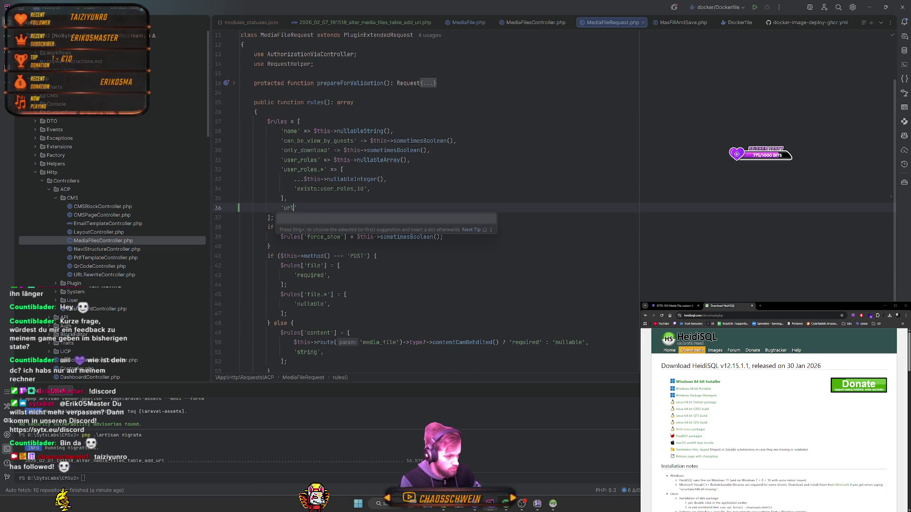
text( => $t)
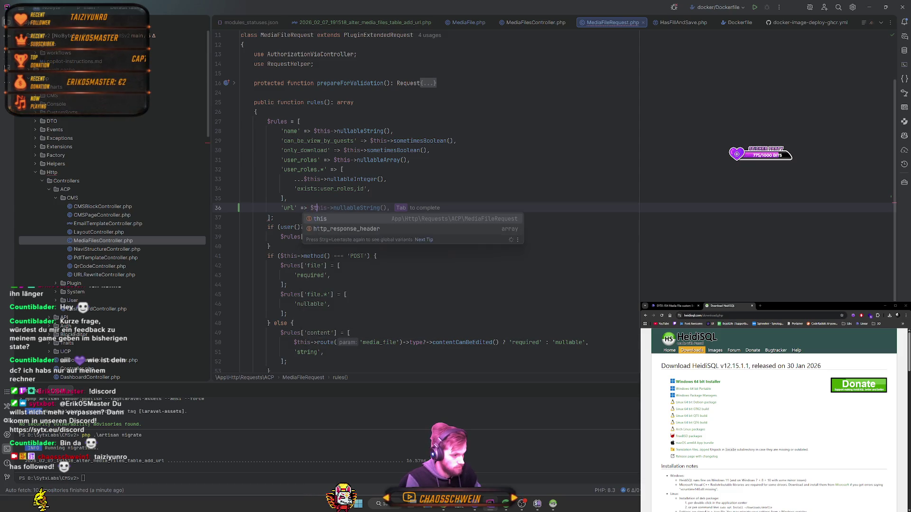
text(his->nullableS)
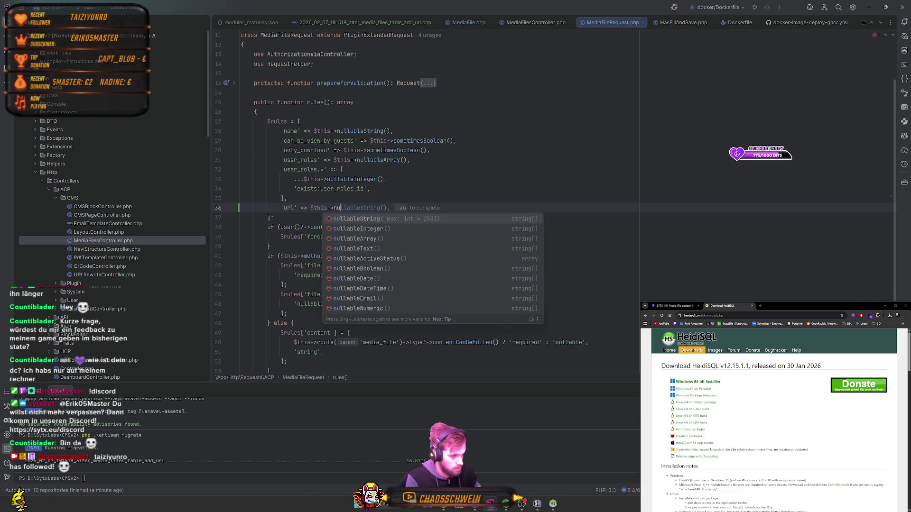
key(Return)
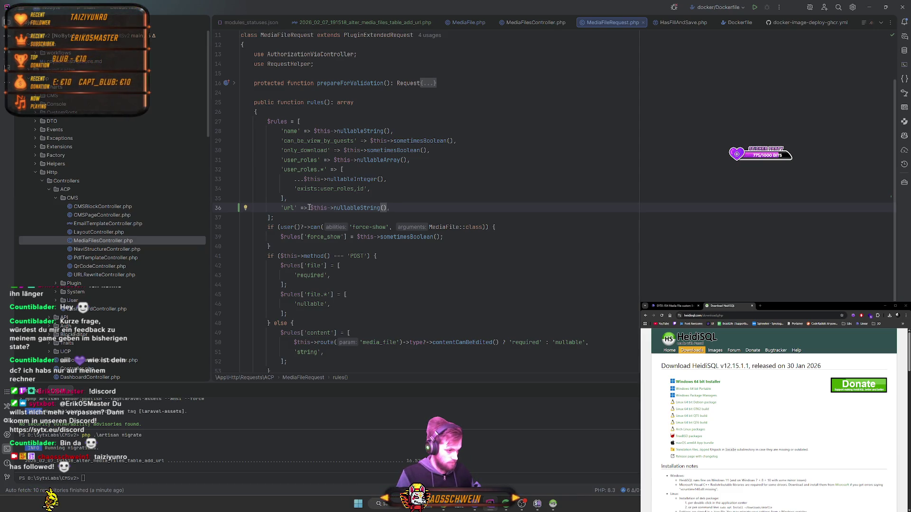
drag(310, 208, 423, 203)
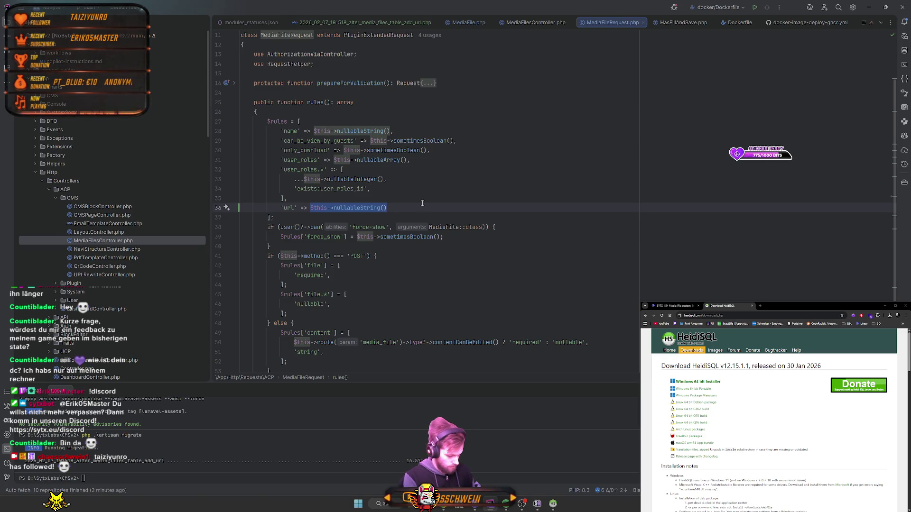
- Turn the url rule into an array that spreads nullableString()
text([)
key(Return)
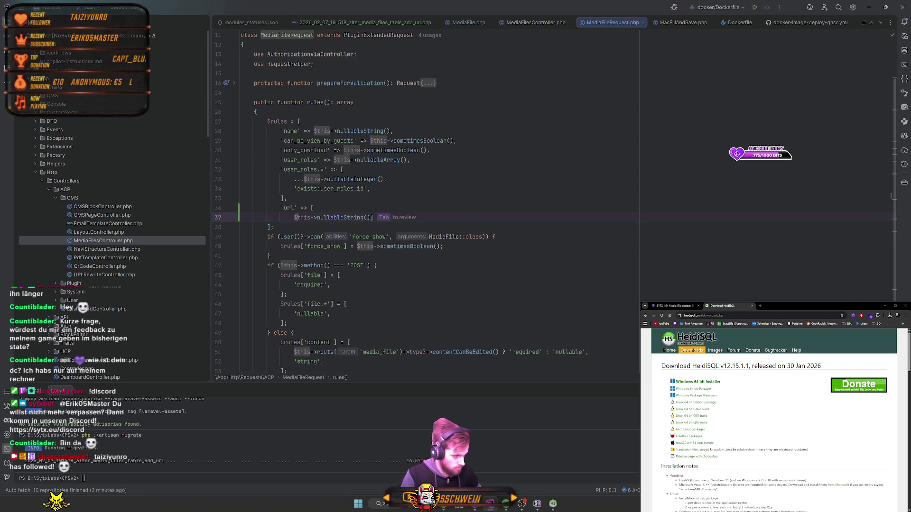
text(...)
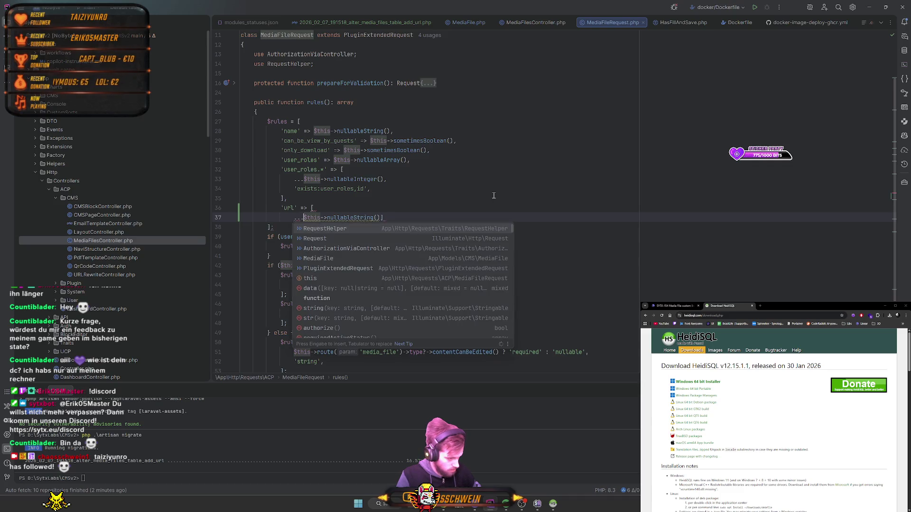
key(Return)
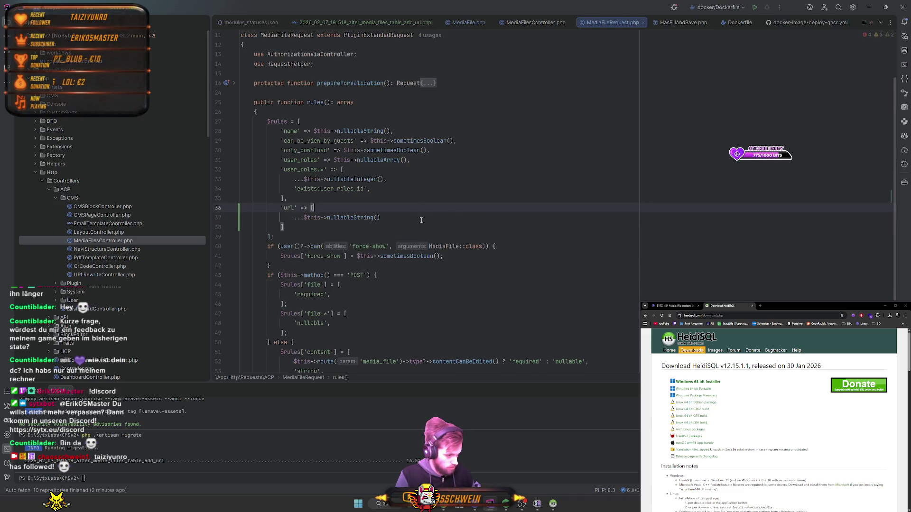
- Add a Rule::exists call as a second url rule, importing Rule
click(421, 220)
text(,)
key(Return)
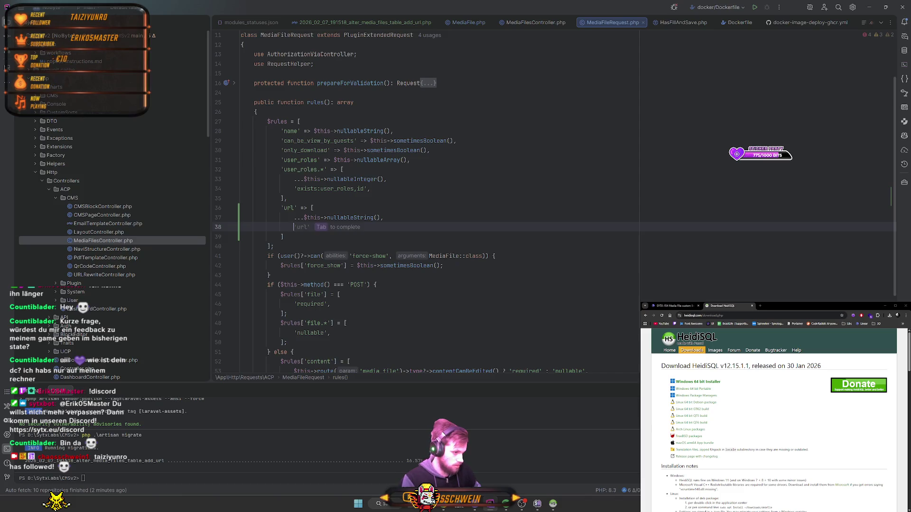
text(')
key(Escape)
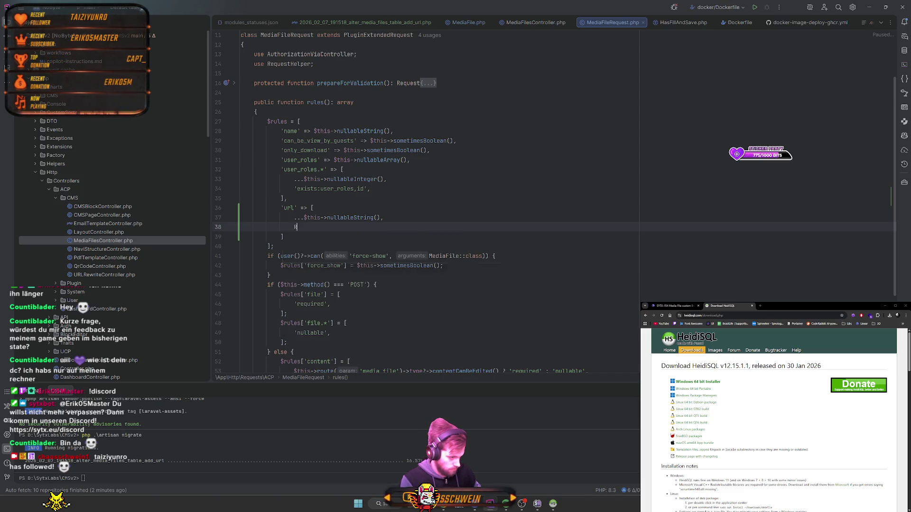
text(ule::)
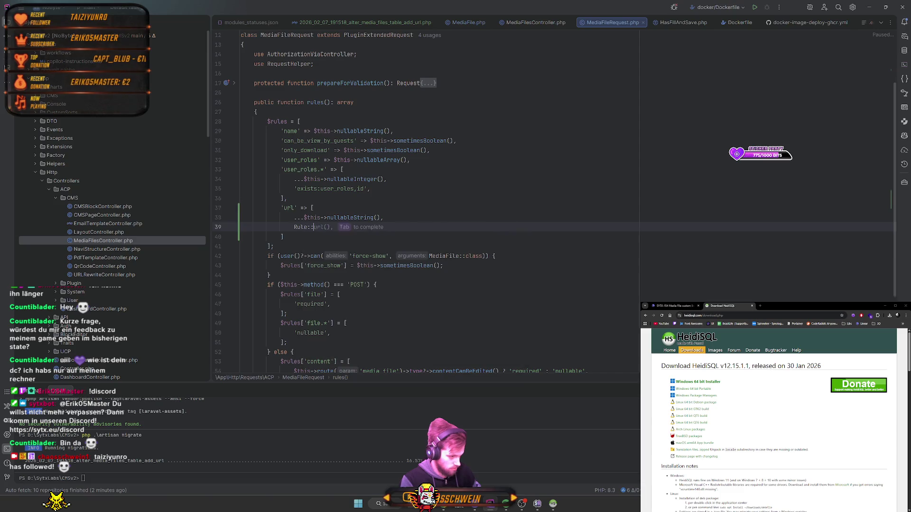
text(e)
key(Return)
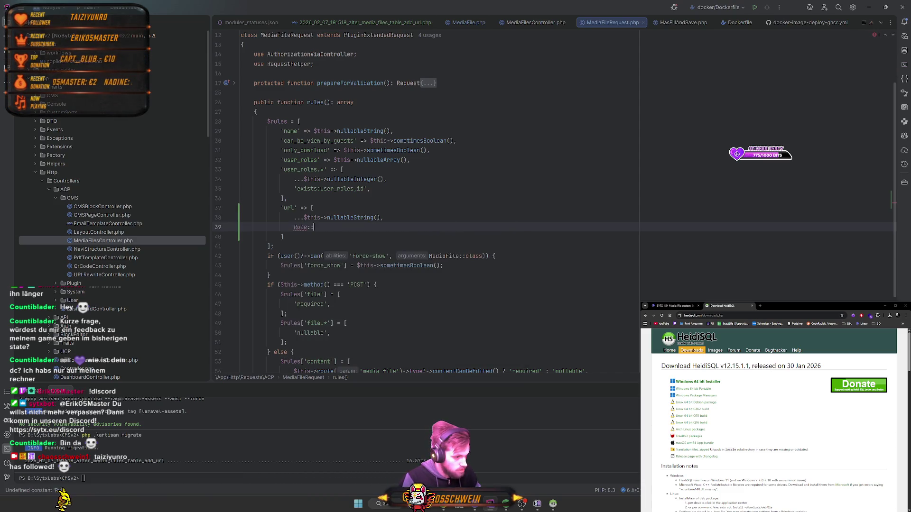
text(::e)
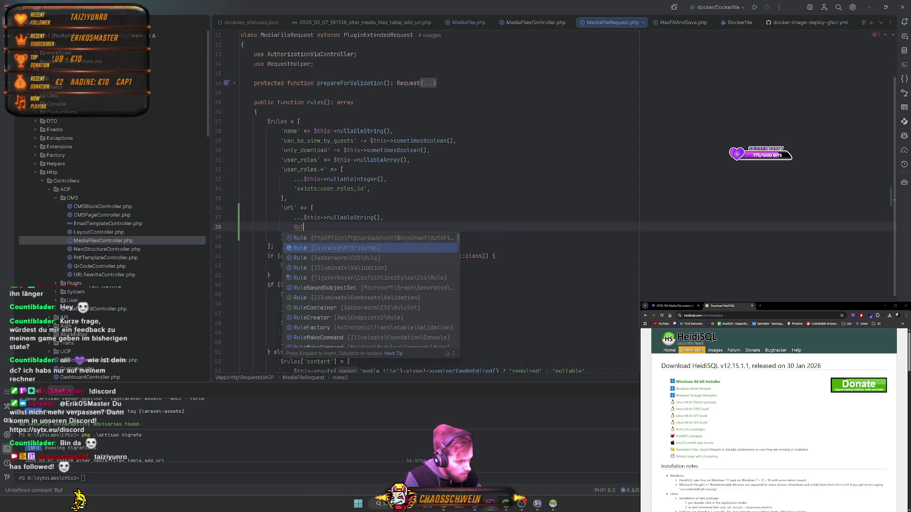
key(Down)
key(Down)
key(Return)
text(::ex)
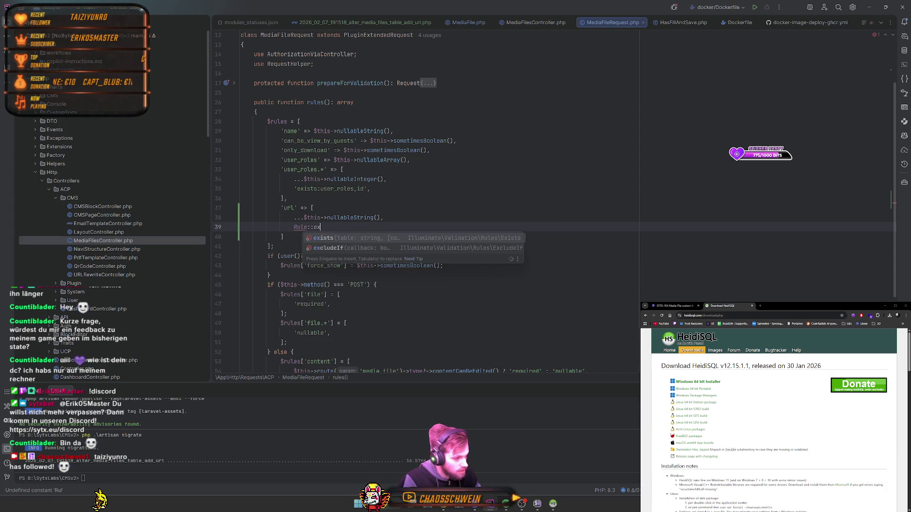
key(Return)
- Set exists to 'media_files', 'url' with ->ignore() on the current media file's id
text('me)
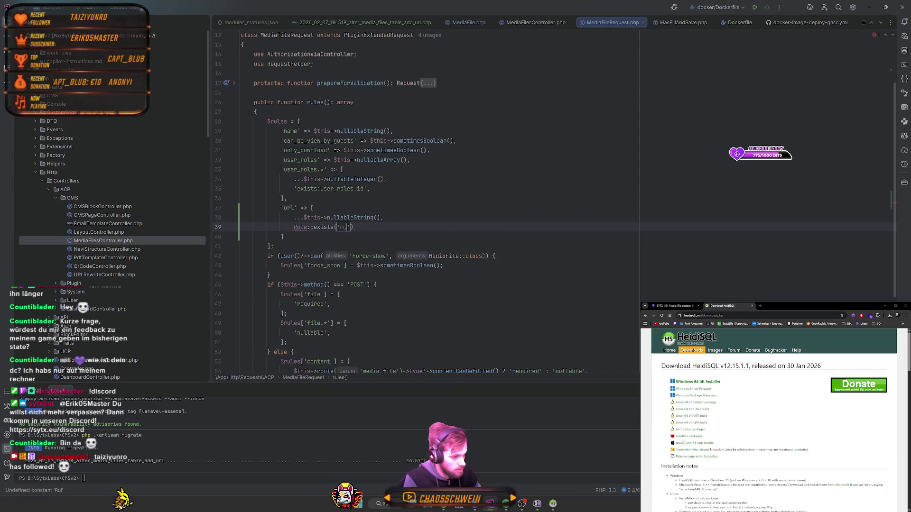
key(Down)
key(Return)
text(, )
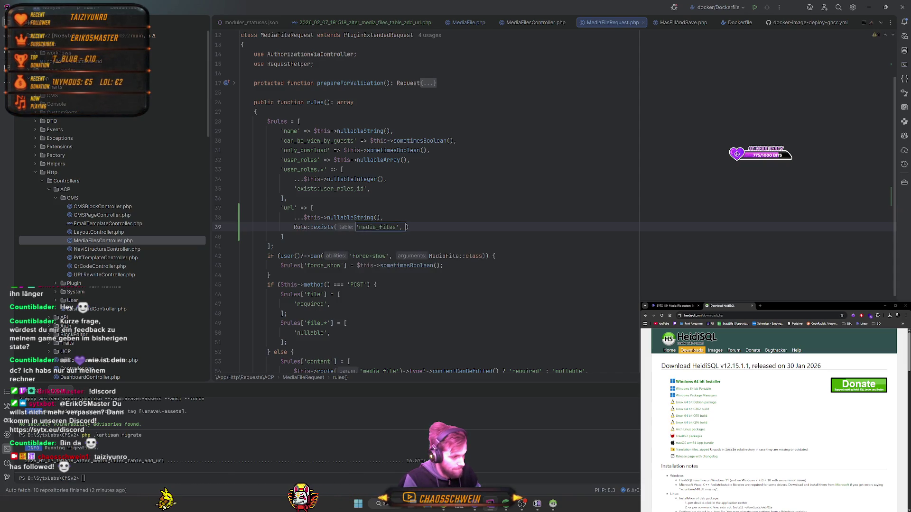
text(')
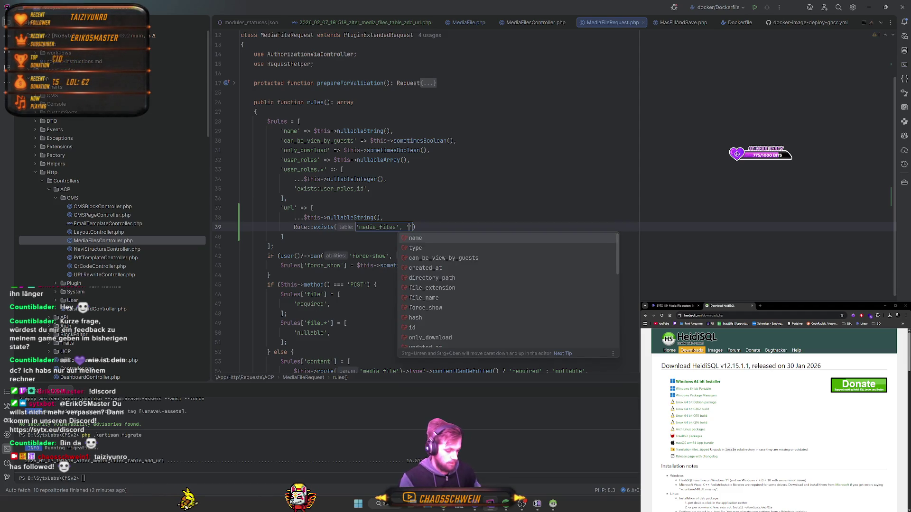
text(u)
key(Return)
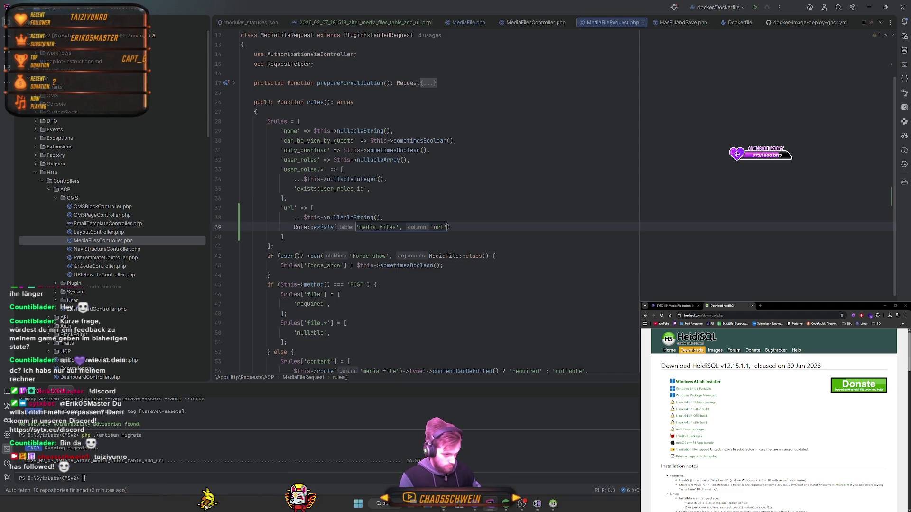
text(',)
key(BackSpace)
text()->)
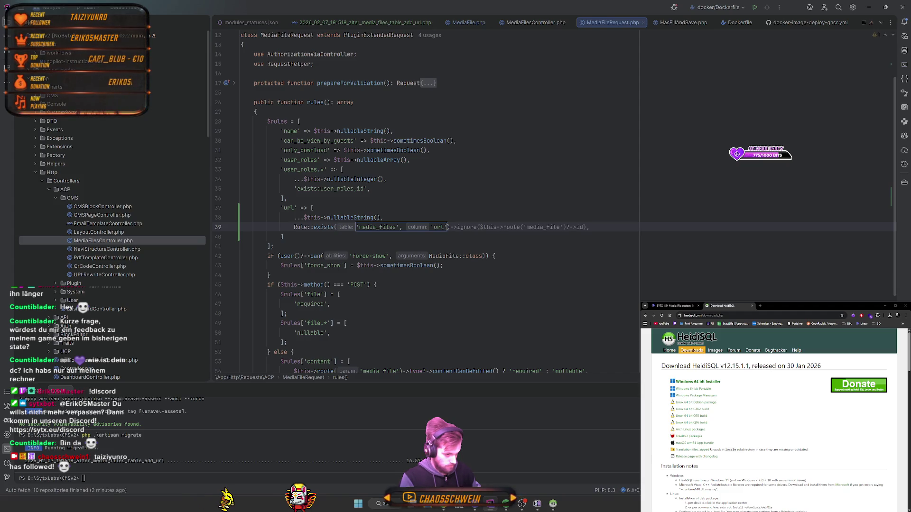
text(i)
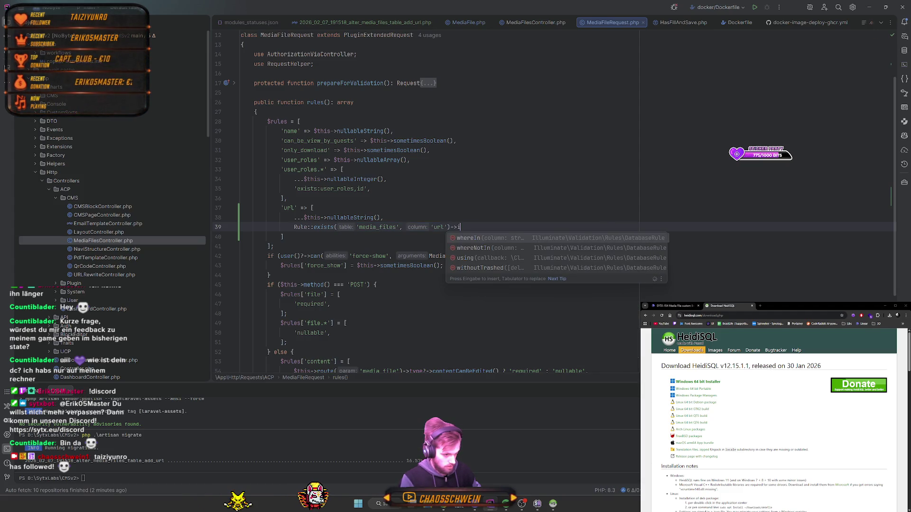
text(gnore()
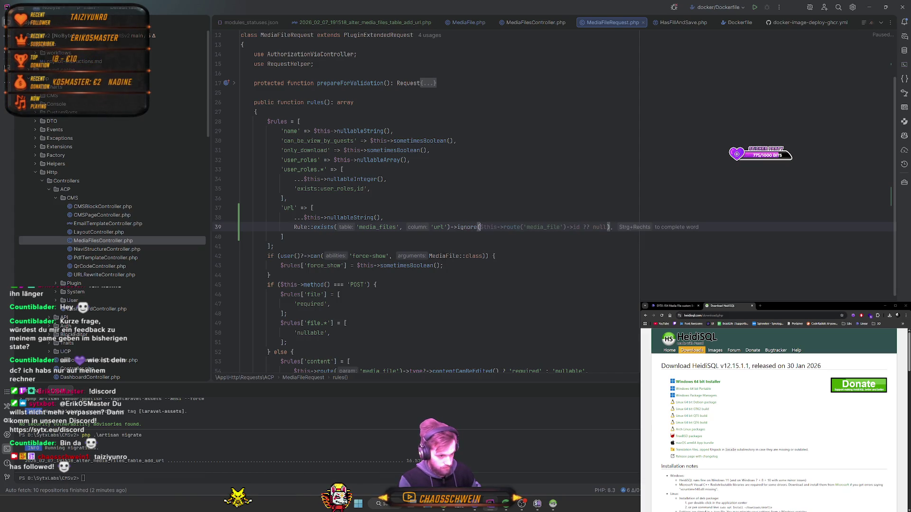
key(Tab)
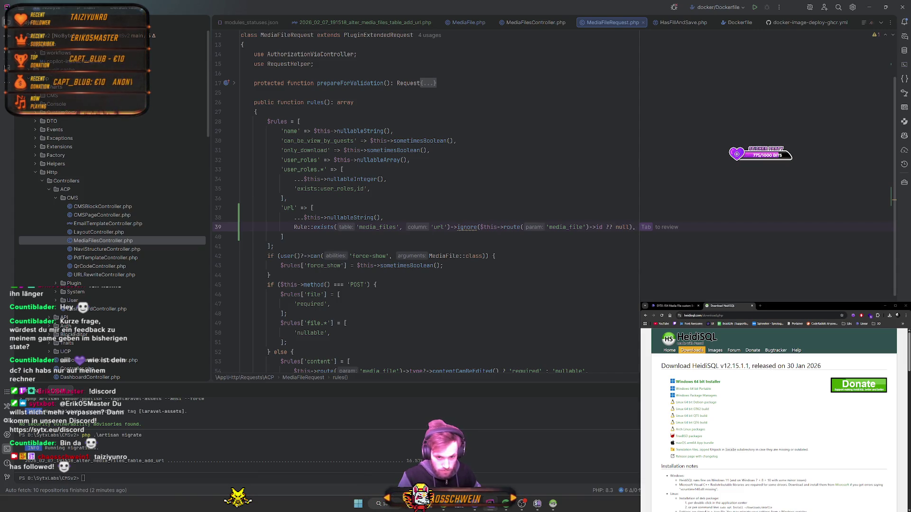
click(461, 227)
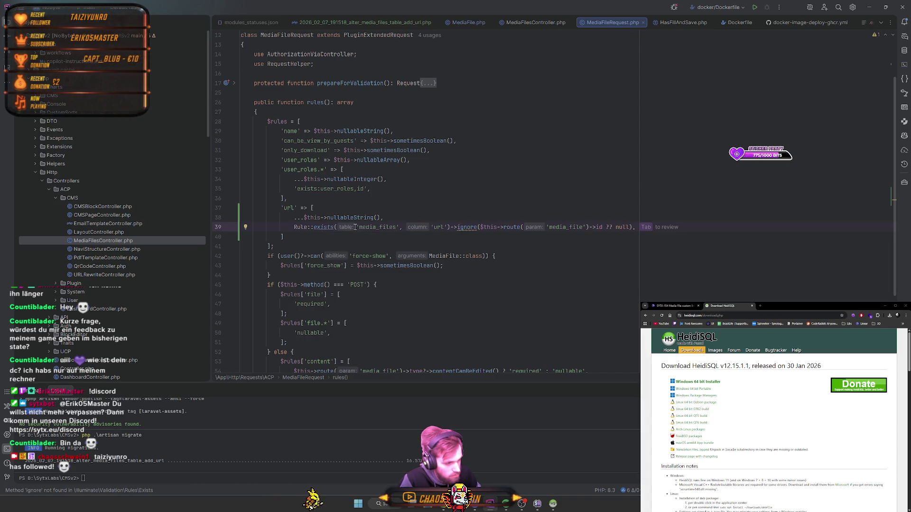
- Inspect the Rule::exists and Exists class definitions, then return to MediaFileRequest.php
ctrl+click(323, 227)
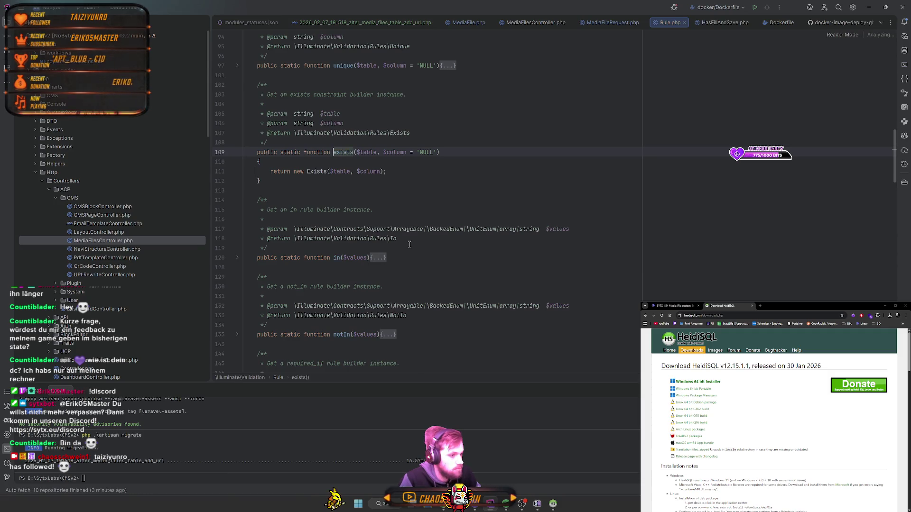
ctrl+click(316, 184)
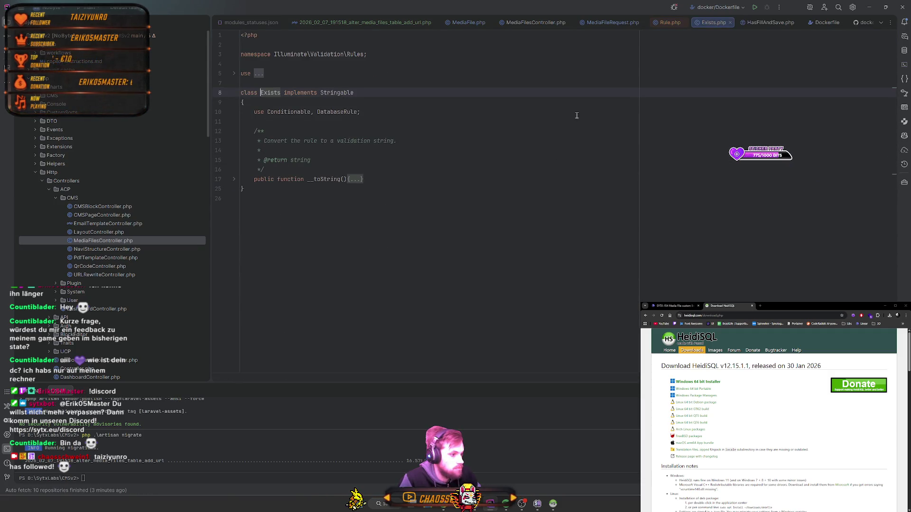
click(663, 25)
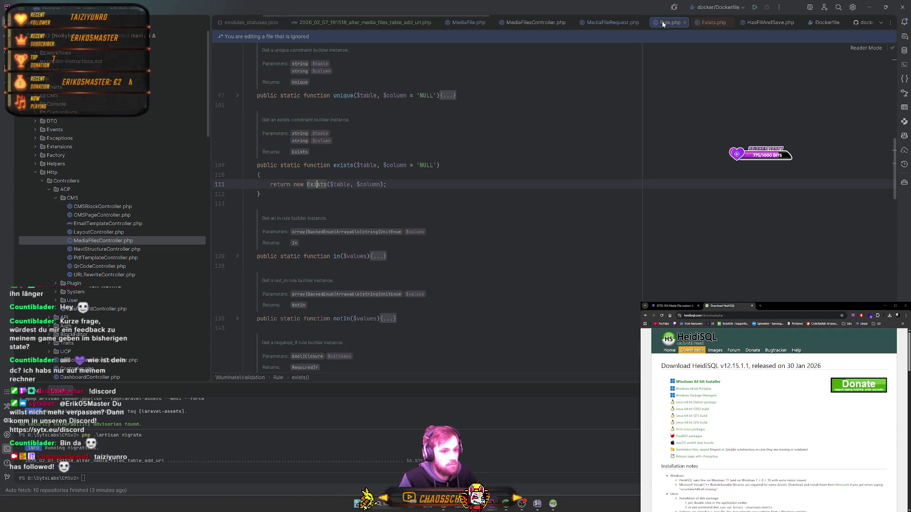
click(590, 22)
- Delete the ignore method name from the url rule on line 39
double_click(463, 228)
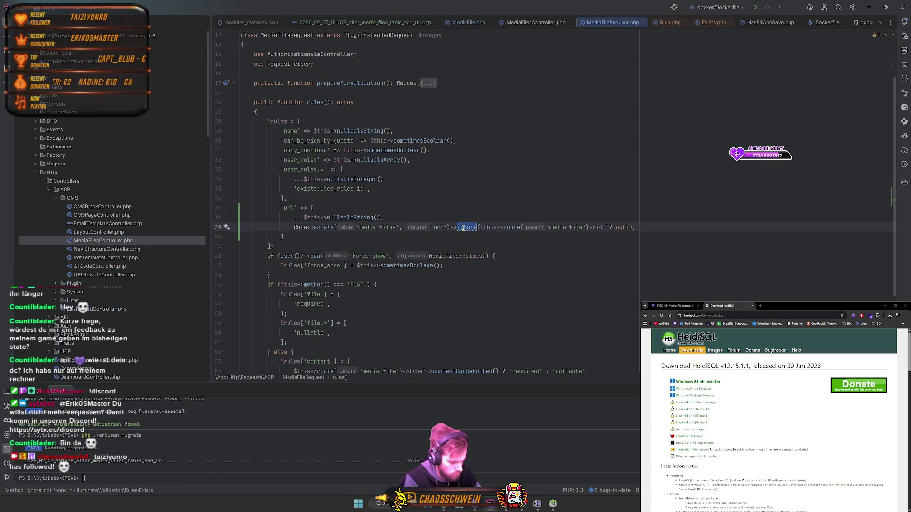
text(i)
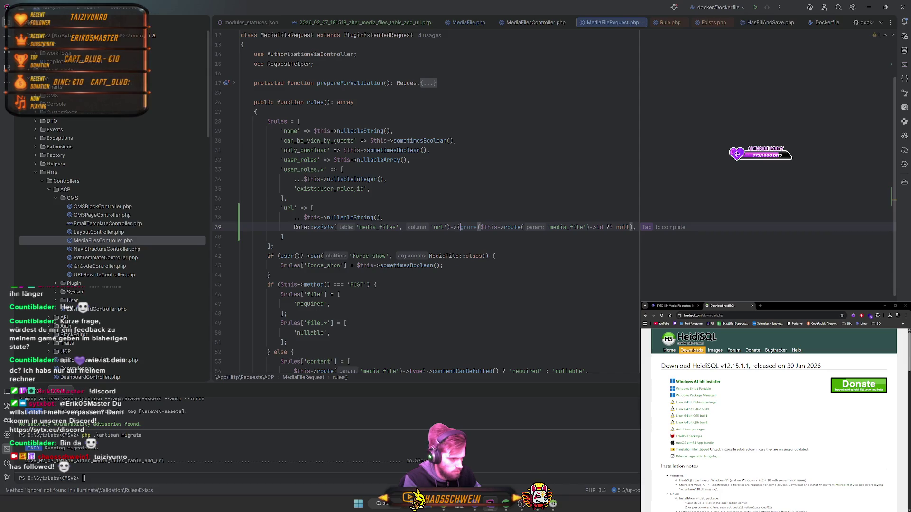
key(BackSpace)
scroll(148, 220, down, 5)
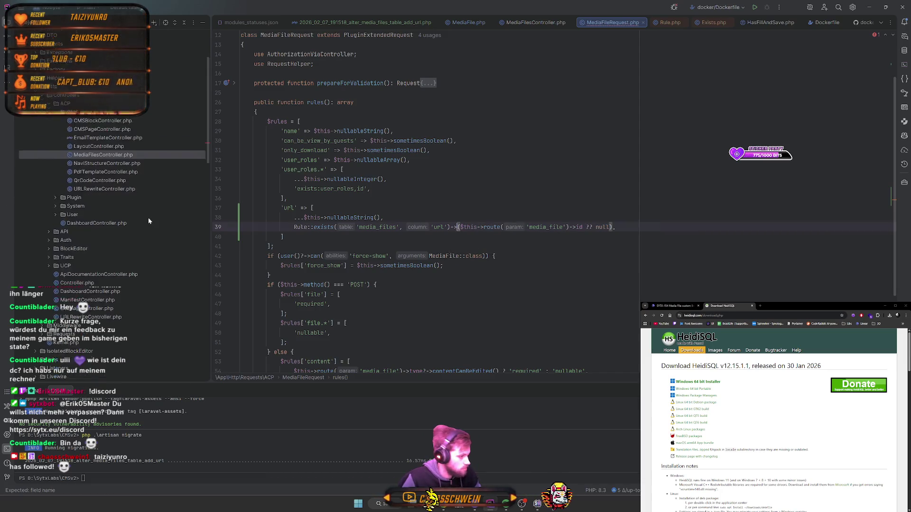
- Open the UCP AccountRequest.php and inspect usernameRules() and its username validation closure
scroll(148, 221, down, 3)
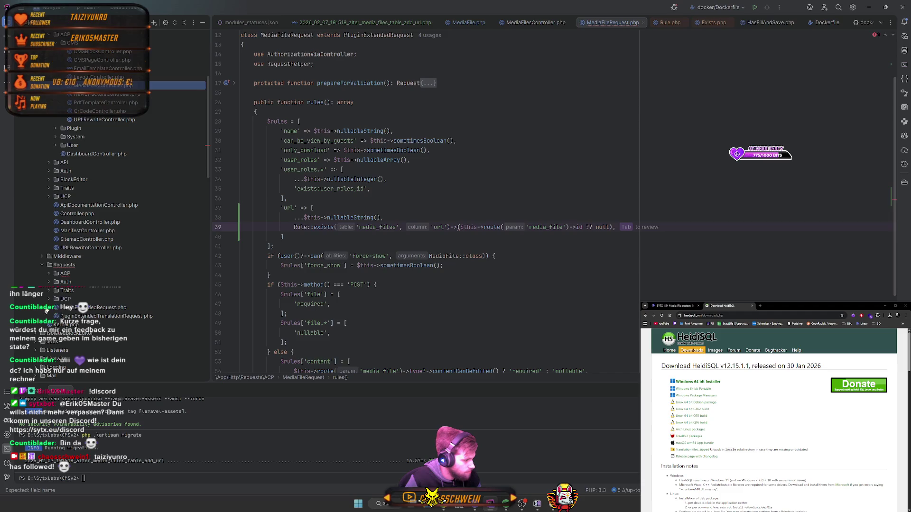
click(49, 299)
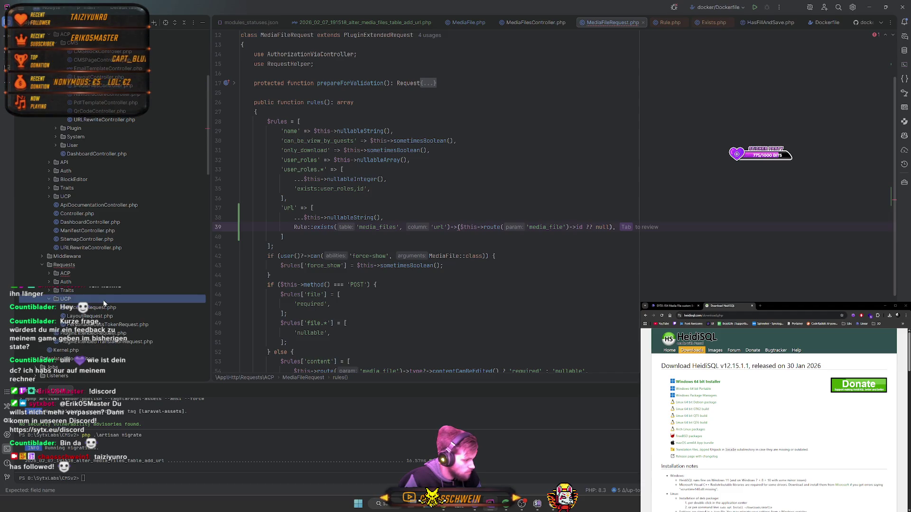
double_click(105, 307)
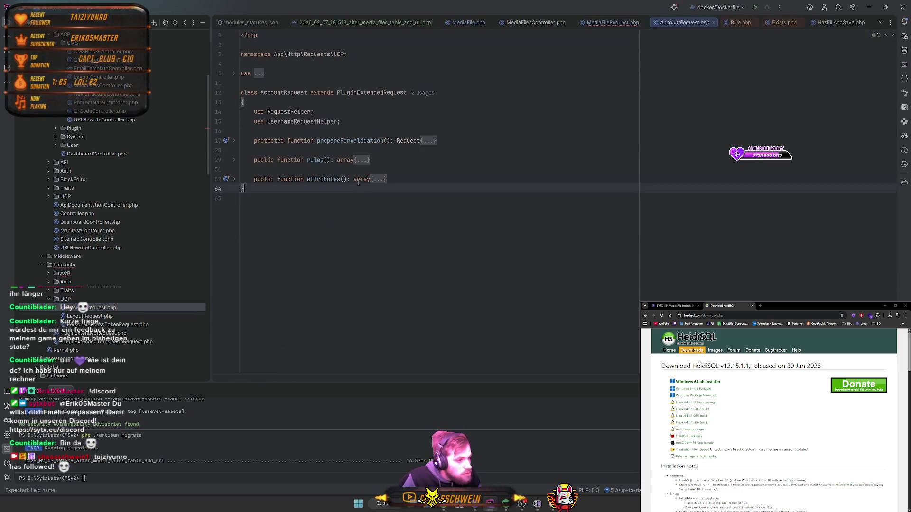
click(363, 179)
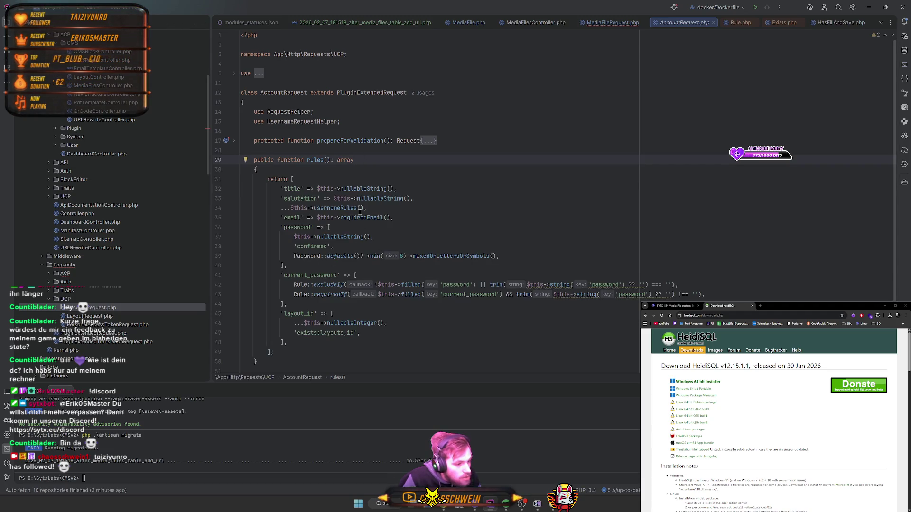
ctrl+click(331, 209)
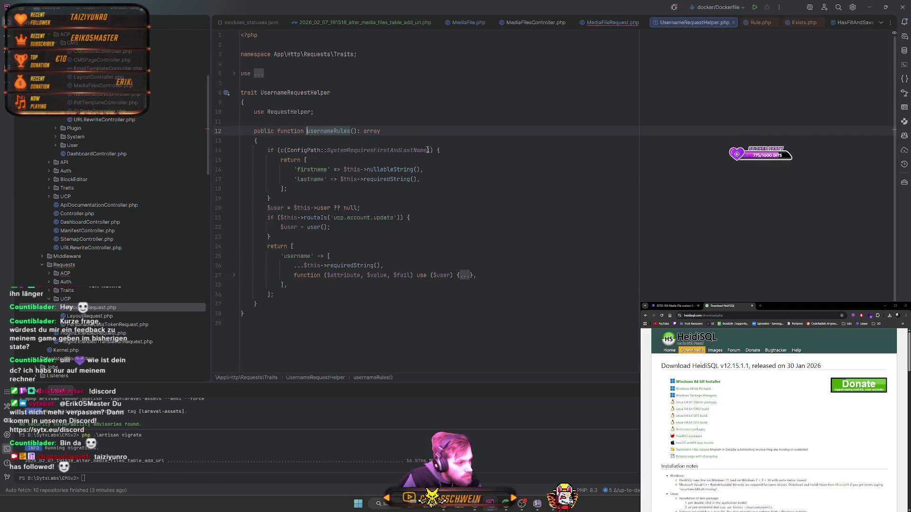
click(464, 275)
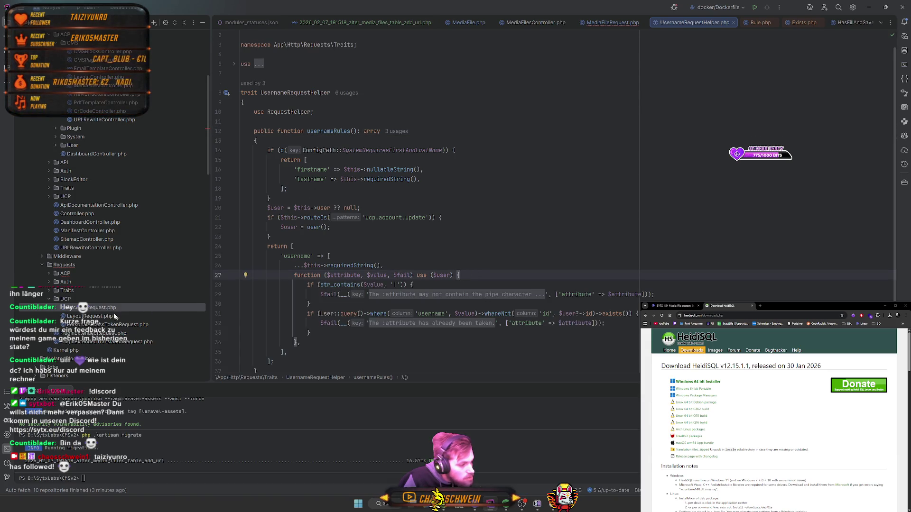
key(ctrl+alt+Left)
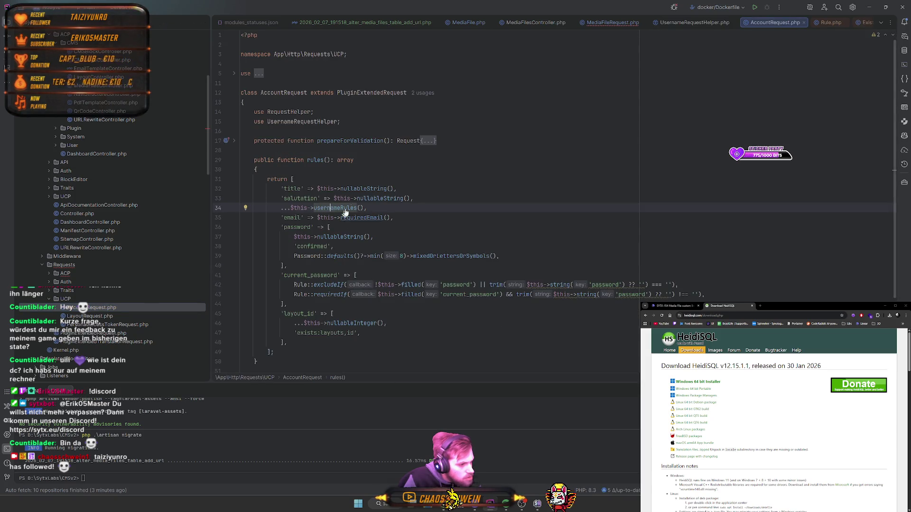
click(429, 141)
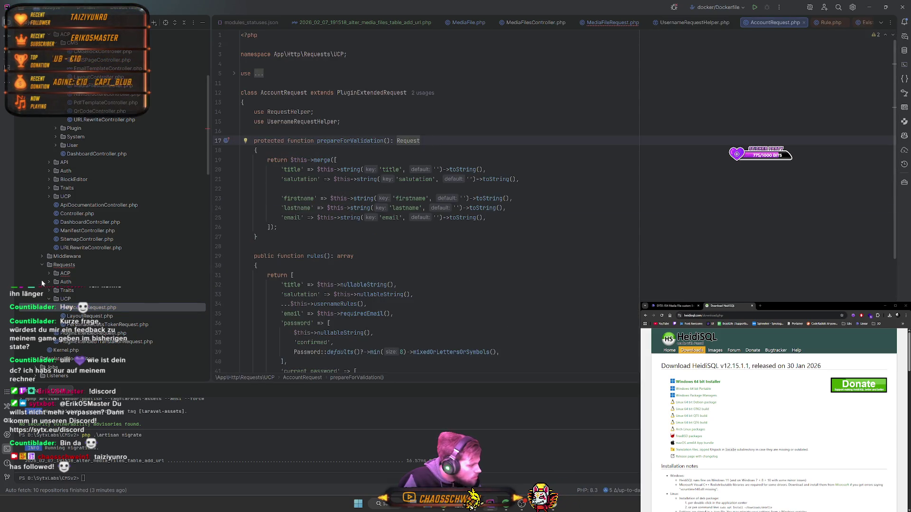
- Open the ACP UserRequest.php and unfold rules() to its Rule::unique('users') call
click(57, 274)
click(49, 273)
scroll(100, 223, down, 5)
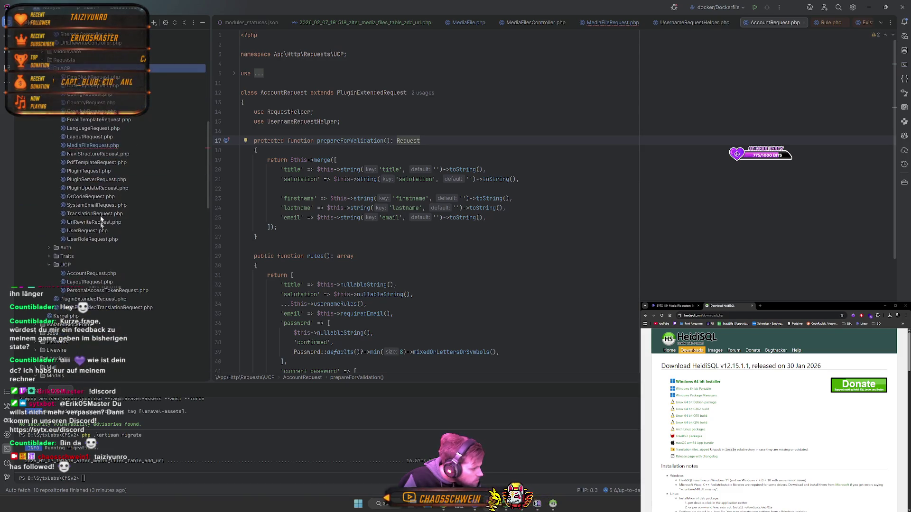
double_click(81, 232)
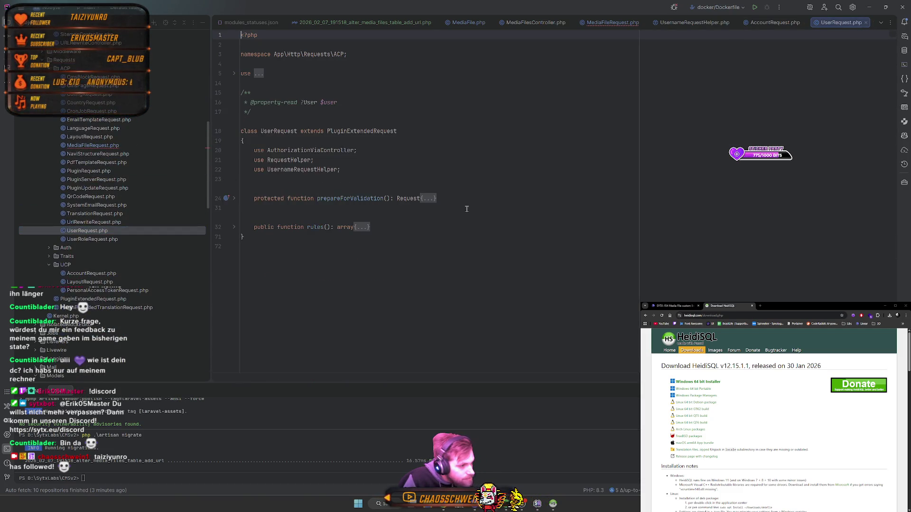
click(383, 201)
scroll(383, 201, down, 2)
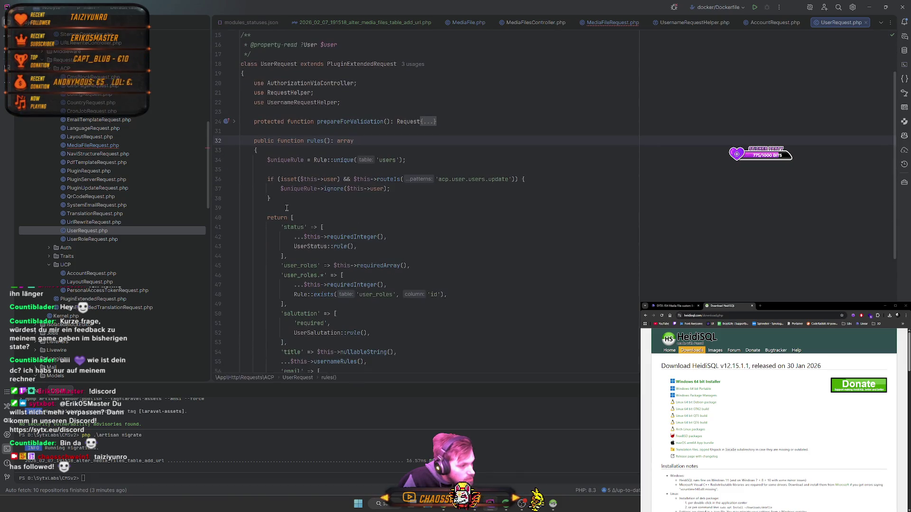
double_click(341, 160)
key(ctrl+c)
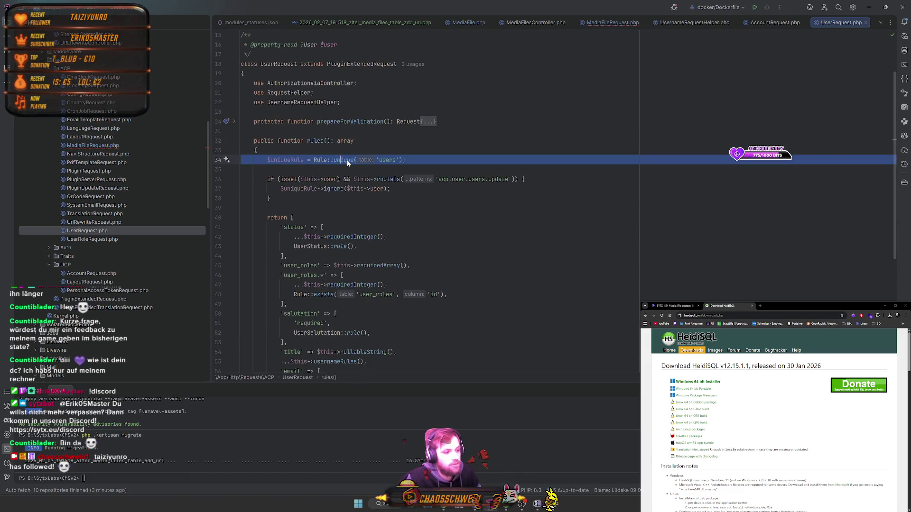
- Change MediaFileRequest's url rule to Rule::unique('media_files', 'url')->ignore(...media_file')->url ?? null)
click(607, 25)
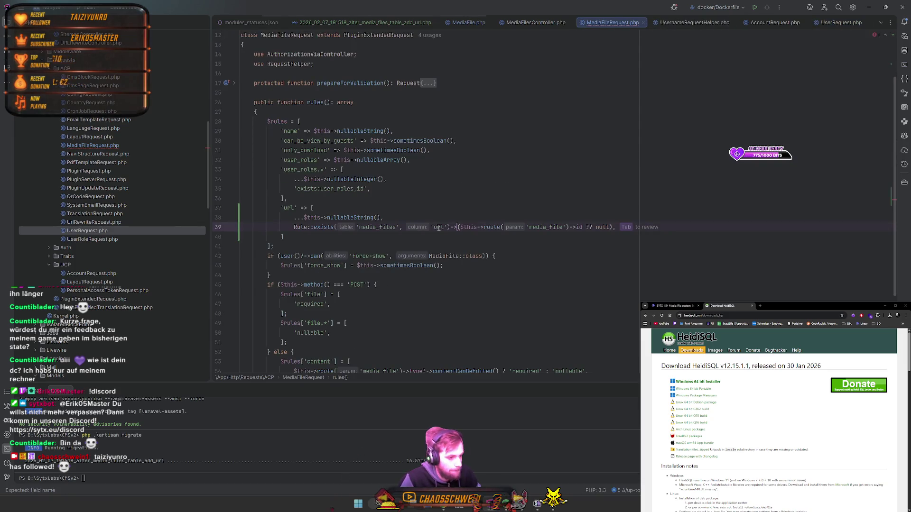
double_click(323, 228)
key(ctrl+v)
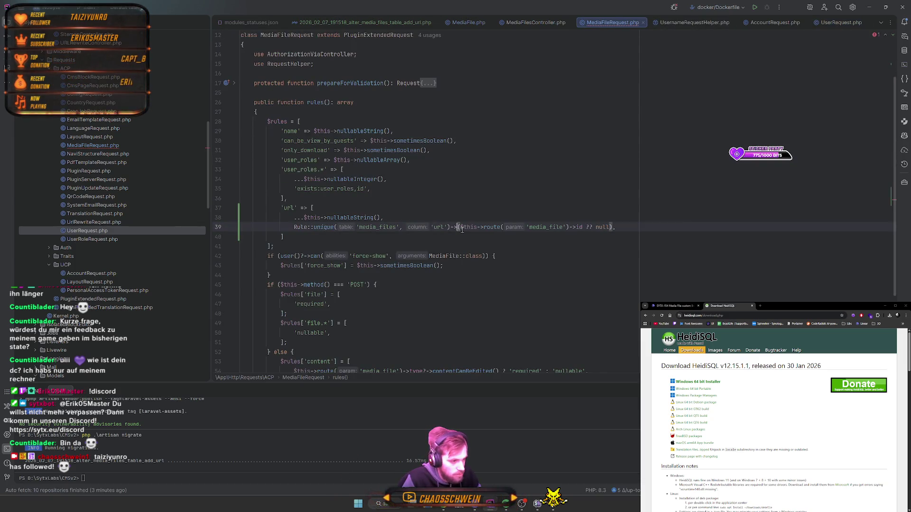
text(ignore)
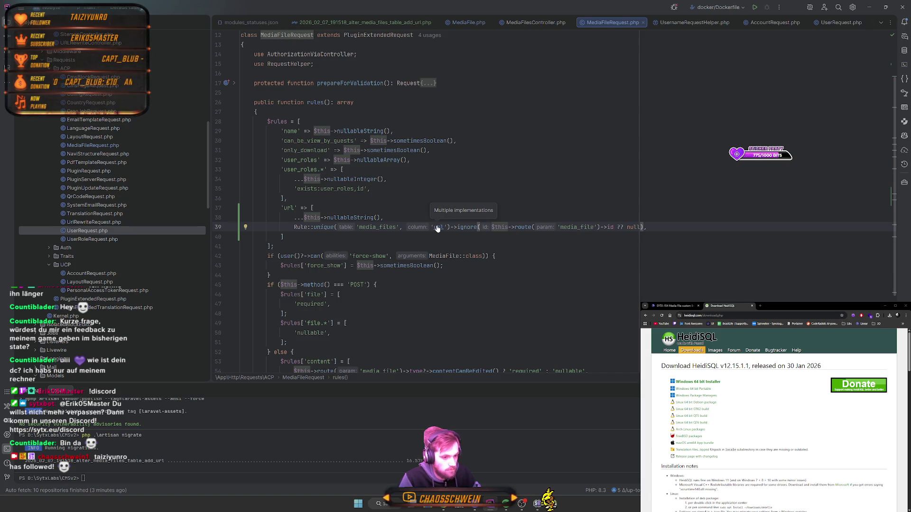
click(609, 227)
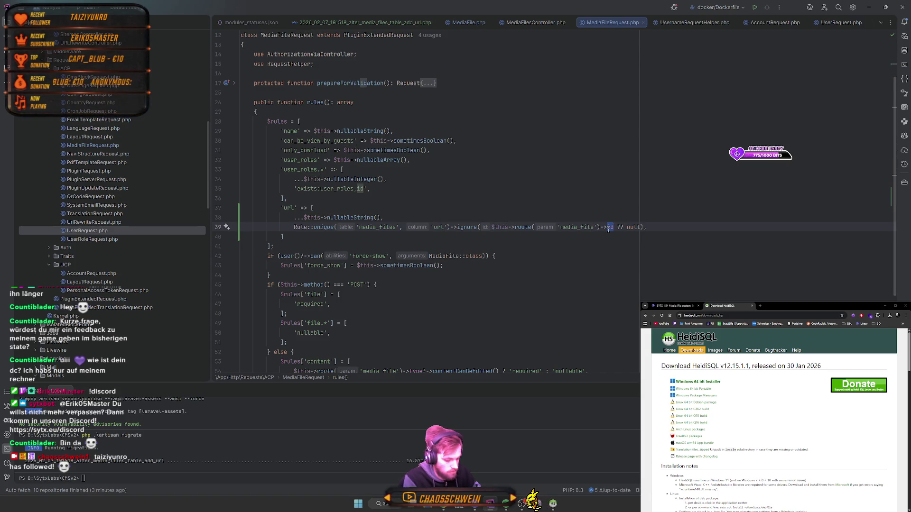
text(url)
click(733, 190)
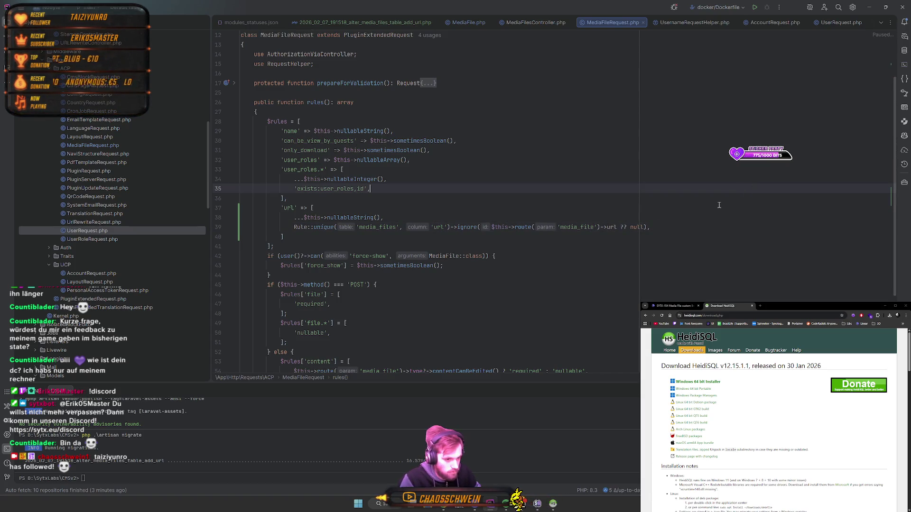
click(705, 225)
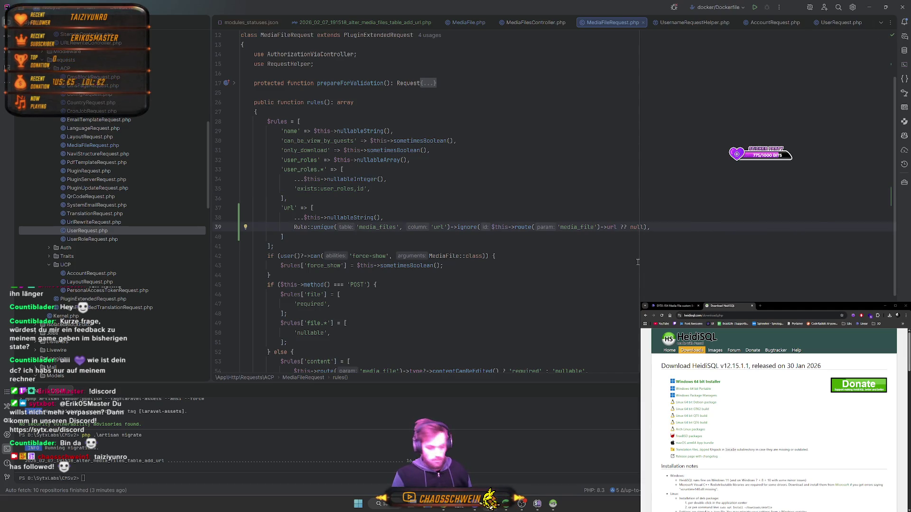
scroll(205, 280, down, 15)
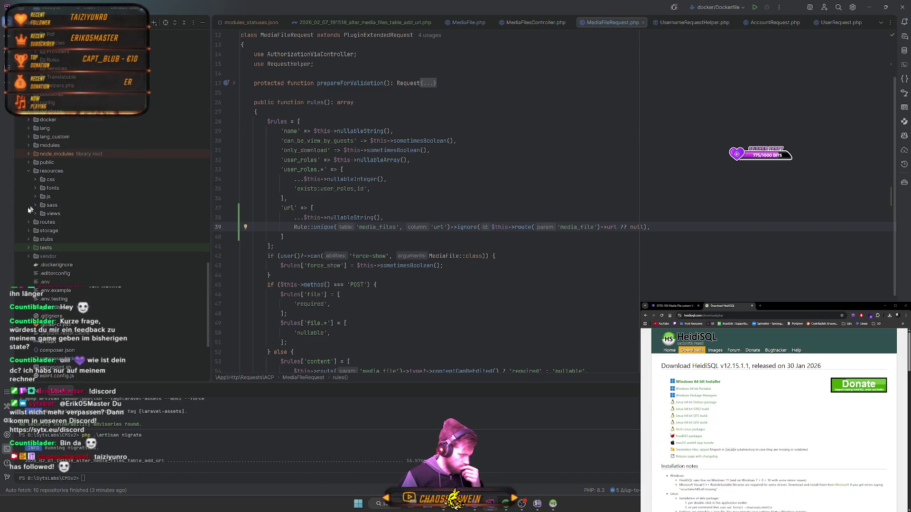
- Expand resources/views/acp/cms in the project tree and scroll UserRequest.php's rules() to the email rule
click(28, 171)
click(35, 214)
key(ctrl+Tab)
click(43, 222)
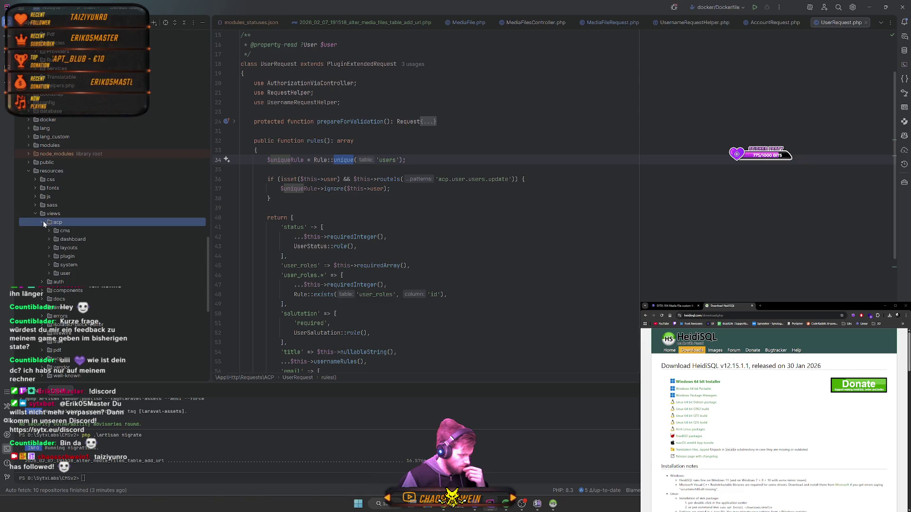
click(49, 231)
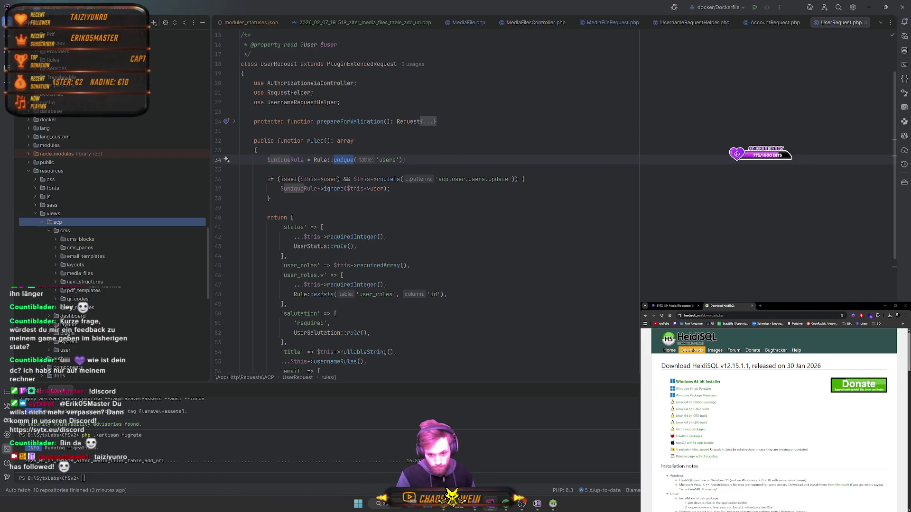
key(Escape)
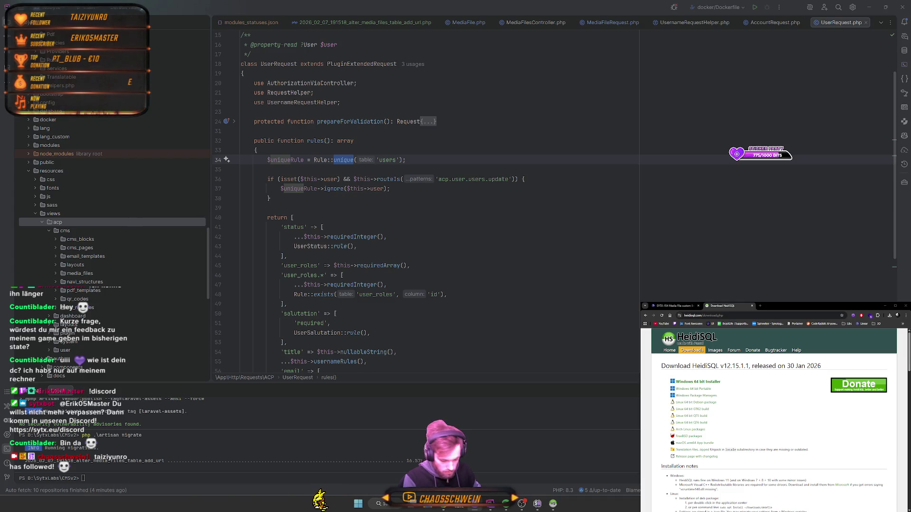
click(489, 267)
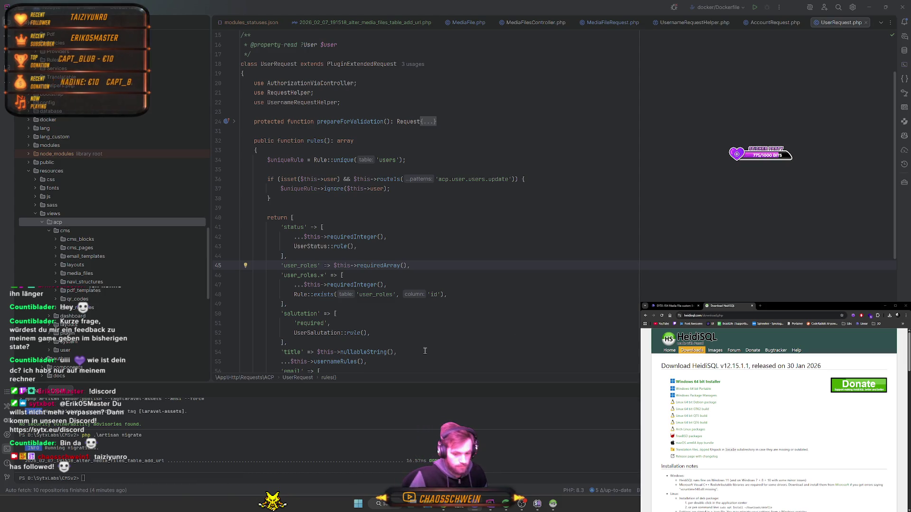
scroll(364, 358, down, 8)
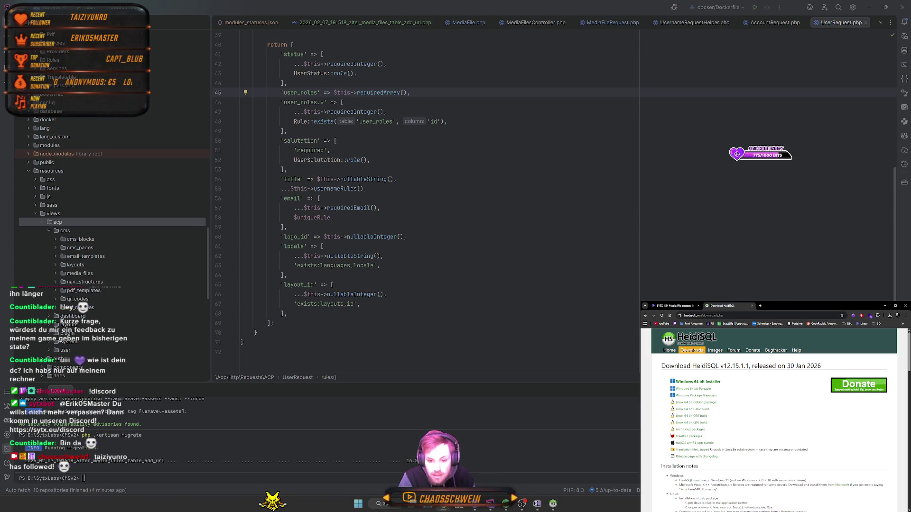
- Close the HeidiSQL download tab and merge the 'LvCharts Logo bearbeiten' page into the small browser window
click(751, 305)
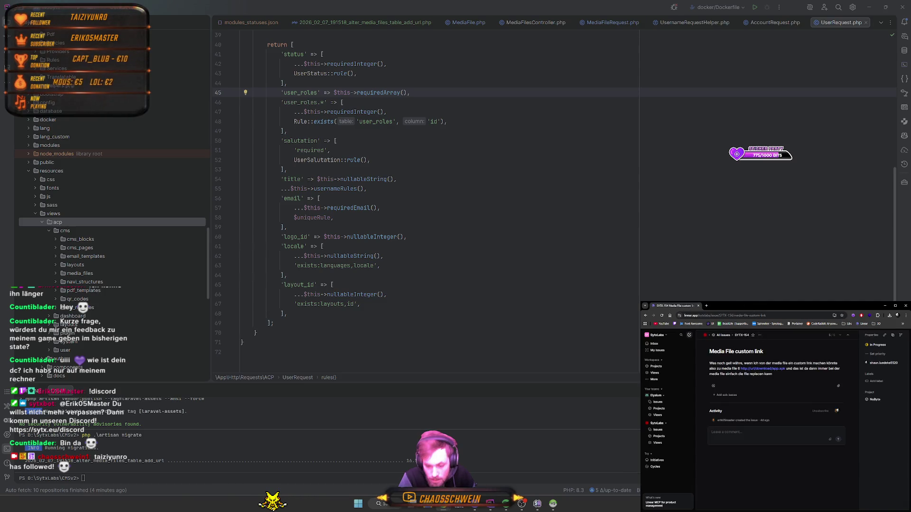
key(super+Down)
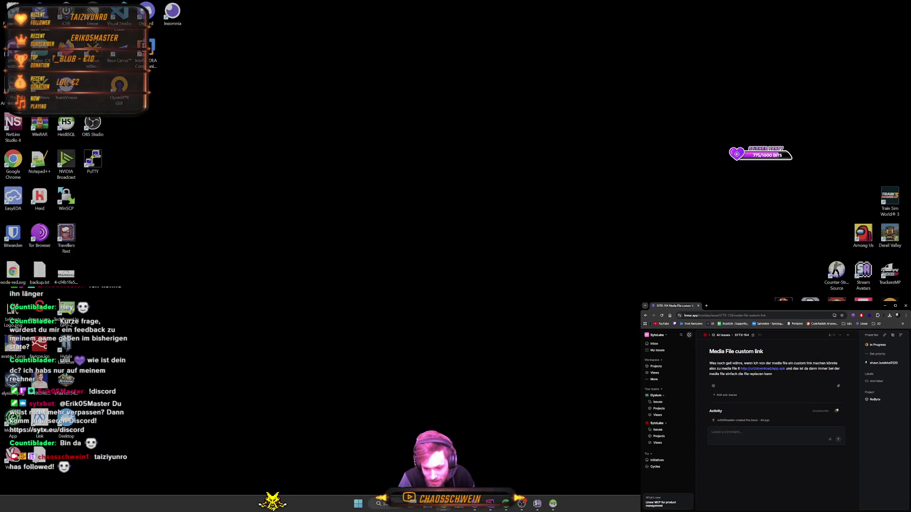
key(alt+Tab)
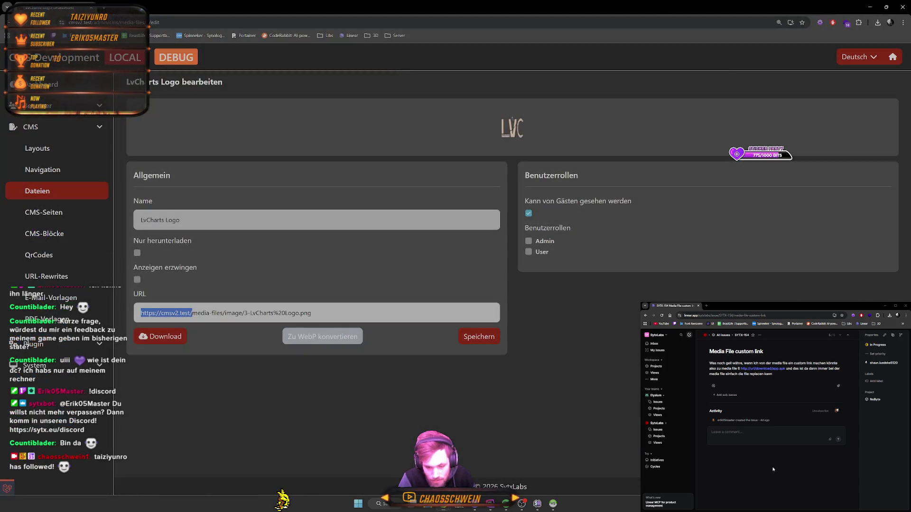
mouse_move(52, 7)
mouse_down()
mouse_move(688, 138)
mouse_move(712, 266)
mouse_move(743, 307)
mouse_up()
click(417, 267)
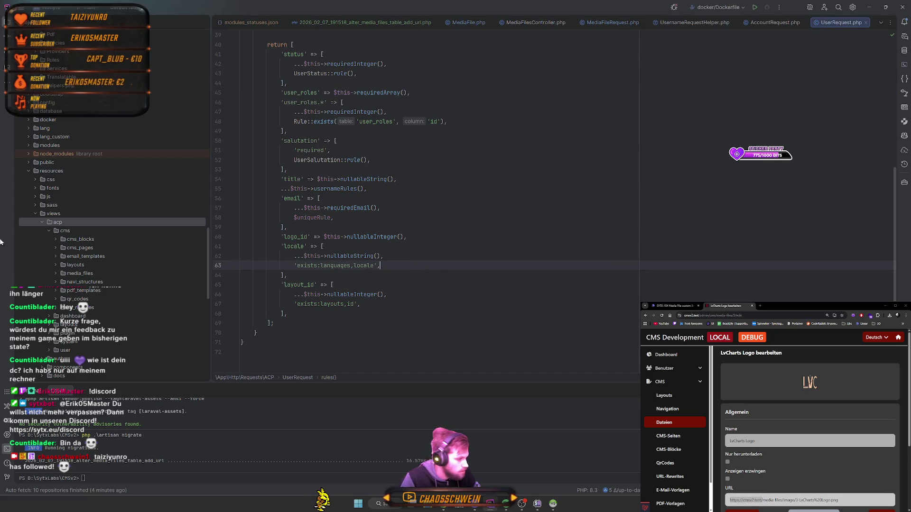
- In media_file_form.blade.php, remove :read-only="true" from the line-74 URL input and name it url
click(56, 274)
double_click(87, 291)
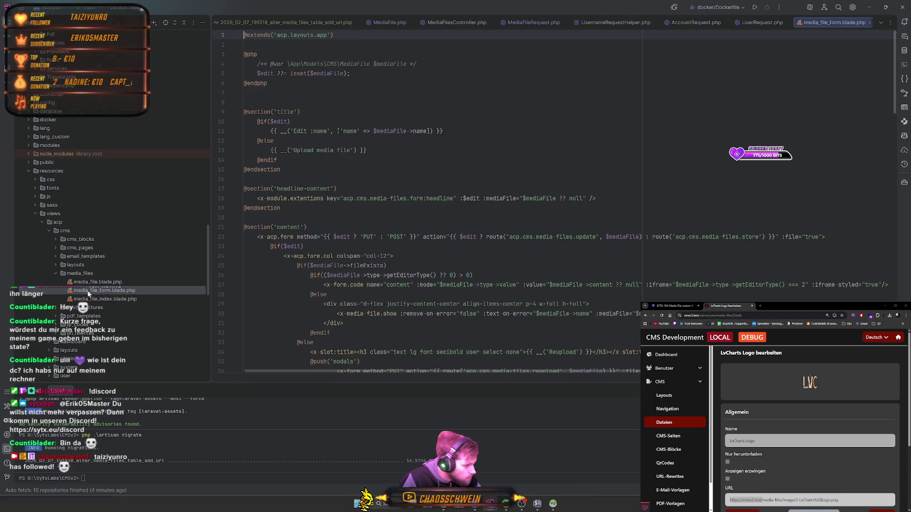
scroll(535, 247, down, 15)
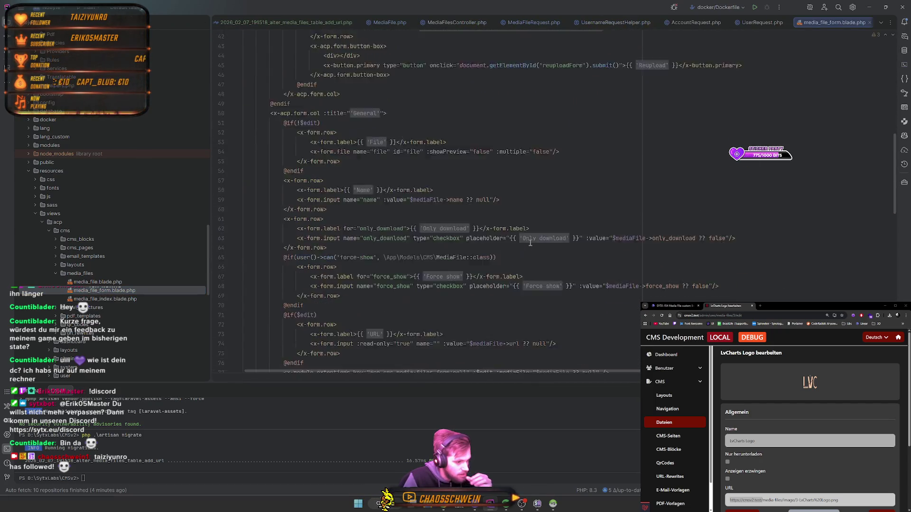
scroll(479, 233, down, 3)
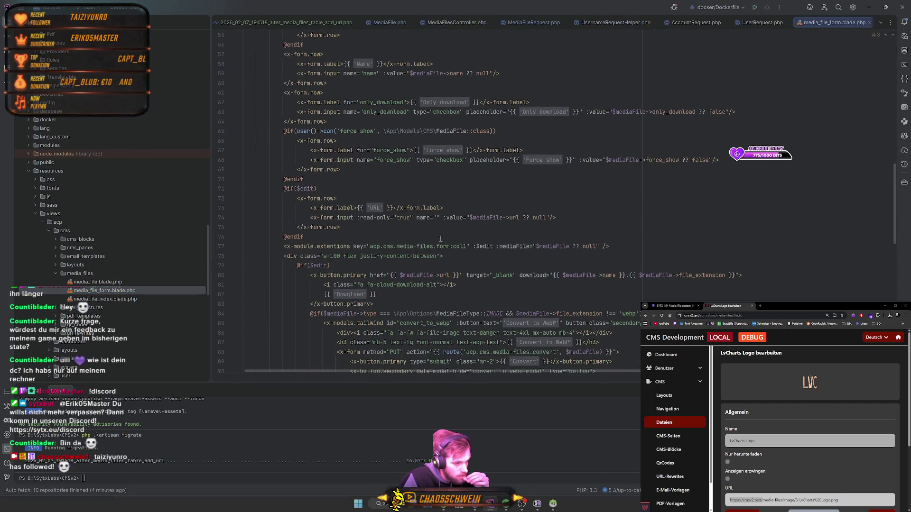
click(400, 218)
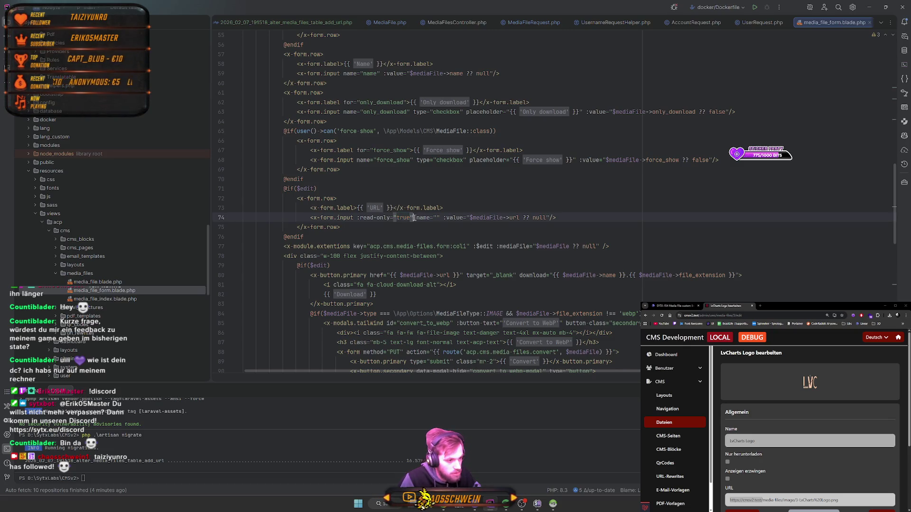
drag(414, 218, 355, 217)
key(BackSpace)
click(378, 218)
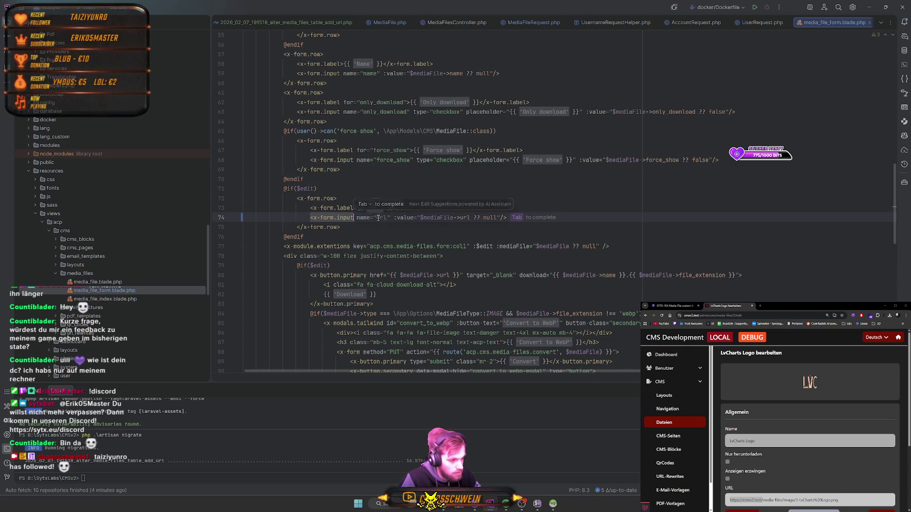
key(Escape)
text(url)
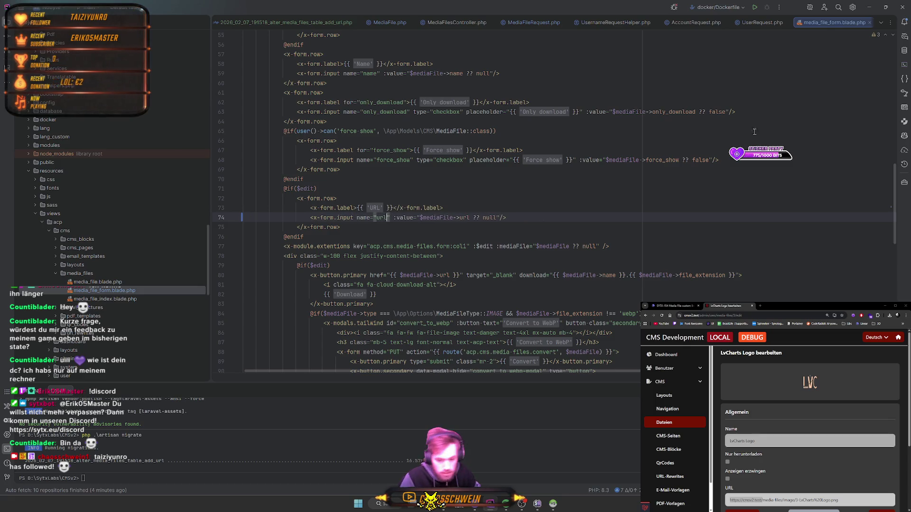
- Reload the CMS edit page in the browser
click(864, 407)
key(F5)
scroll(831, 454, down, 2)
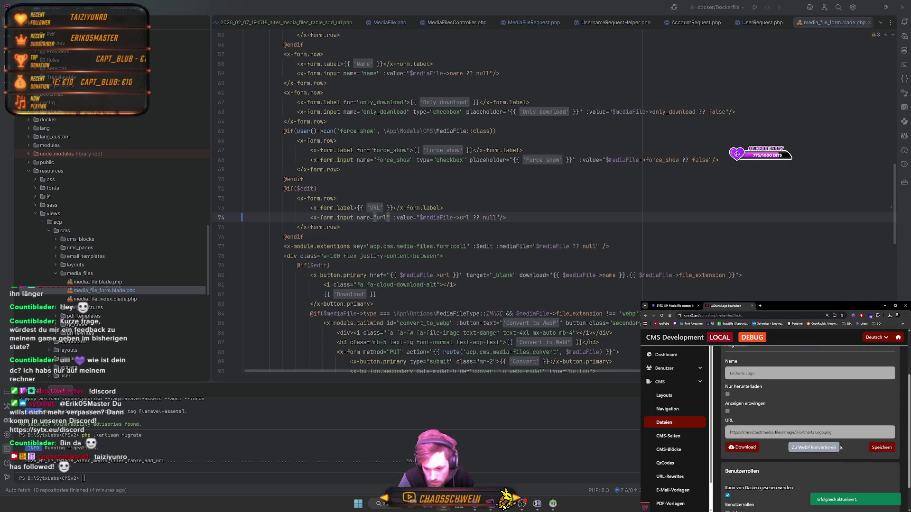
- Trace the url property through its migration, the MediaFile model and MediaFileRequest's rules
ctrl+click(467, 217)
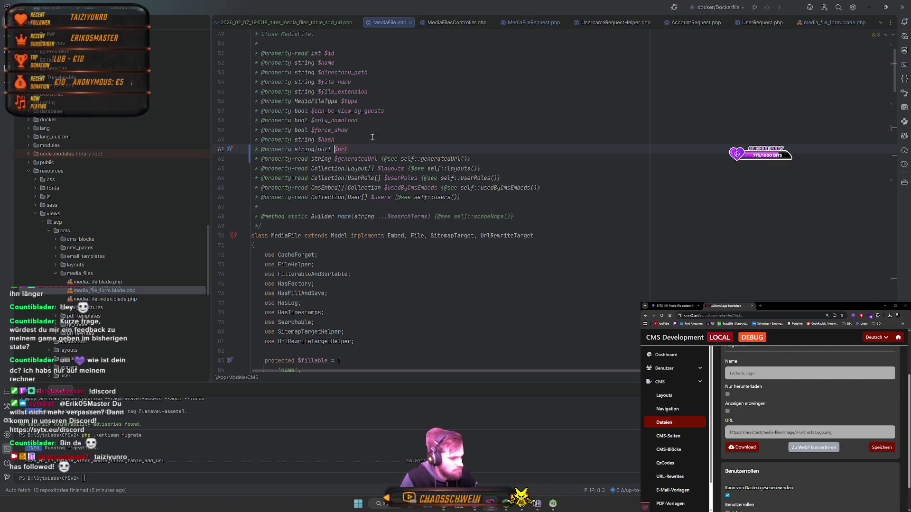
click(325, 23)
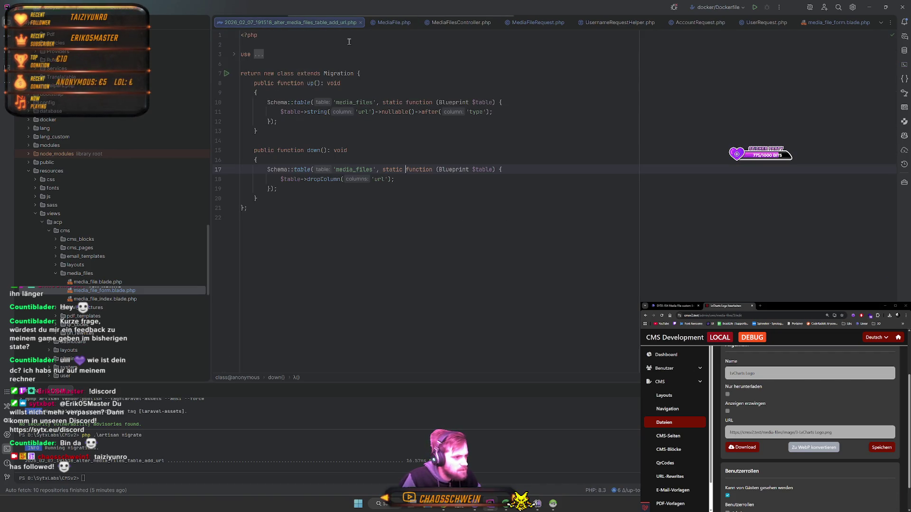
double_click(92, 291)
scroll(101, 258, up, 10)
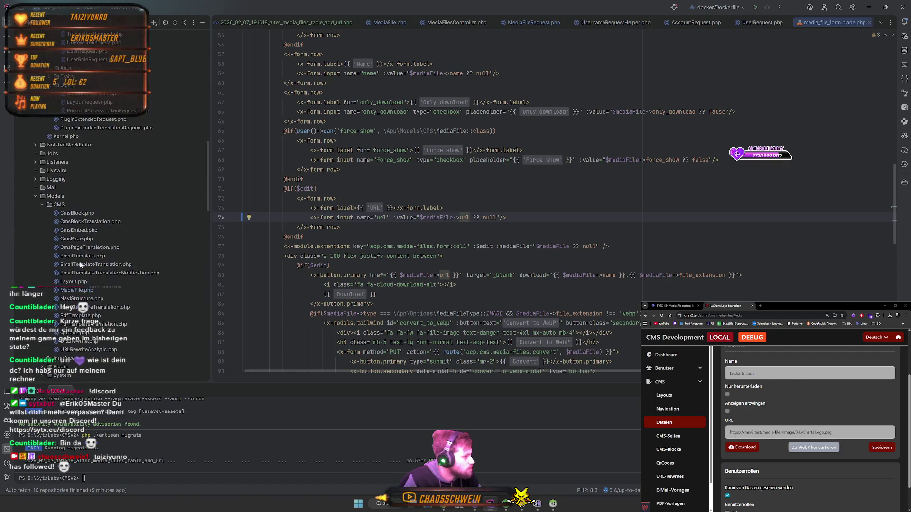
double_click(76, 290)
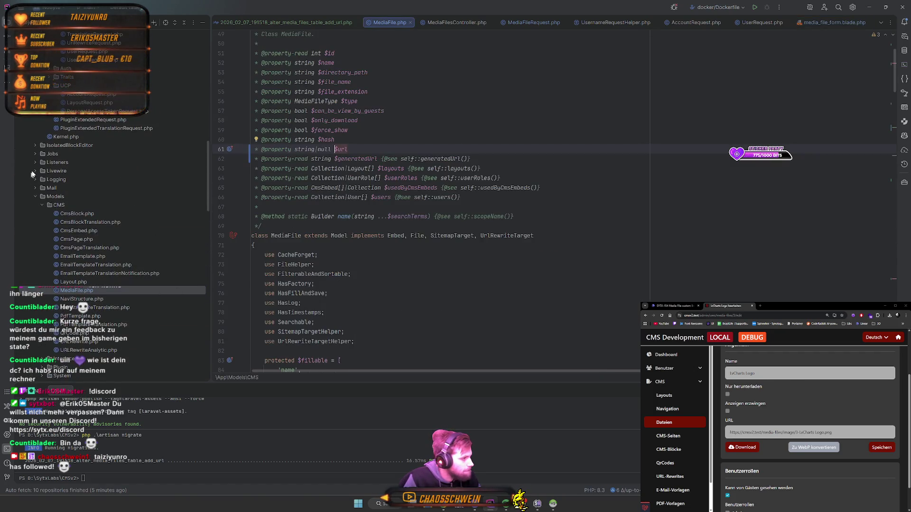
scroll(64, 207, up, 5)
double_click(89, 120)
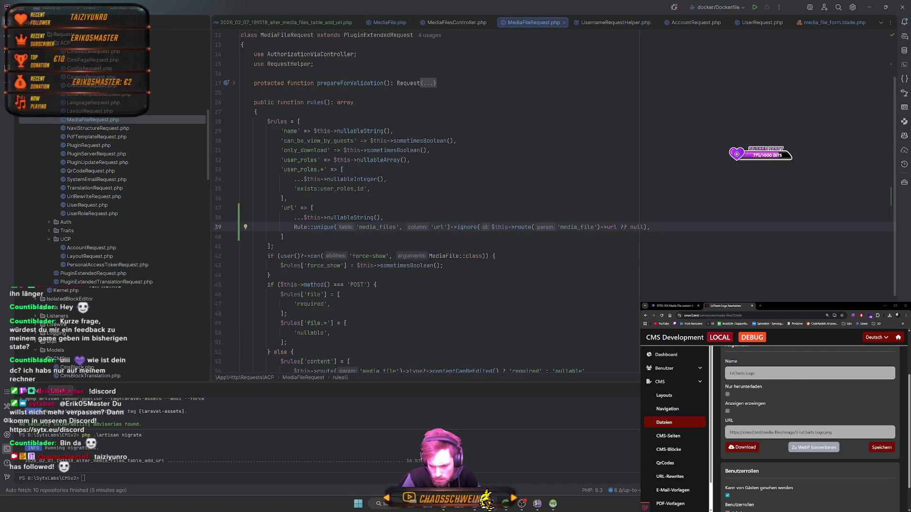
scroll(810, 427, up, 3)
scroll(810, 427, down, 3)
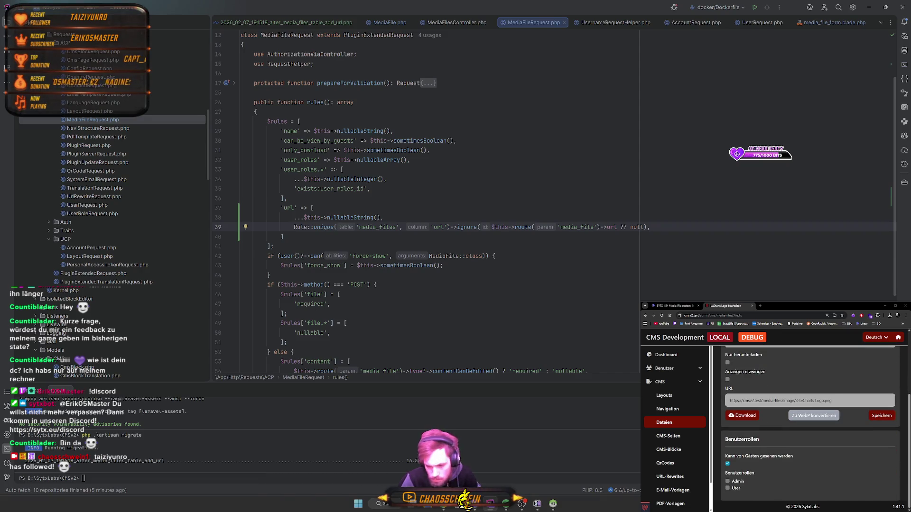
- Edit the LvCharts Logo URL on the CMS page, save it, and open MediaFilesController.php
click(835, 26)
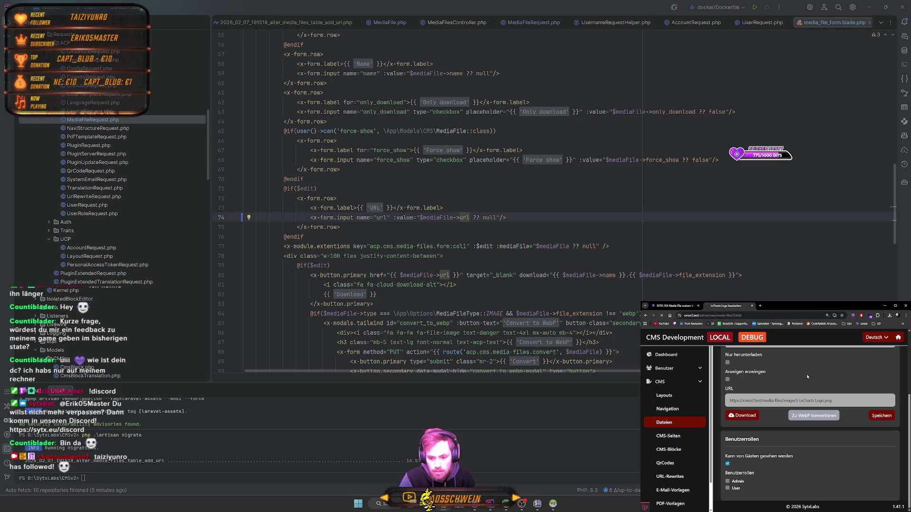
key(F5)
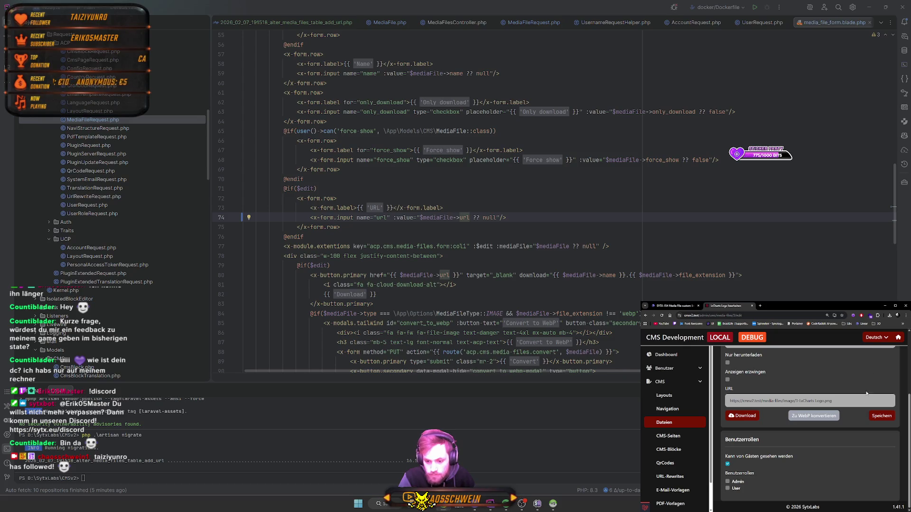
double_click(778, 401)
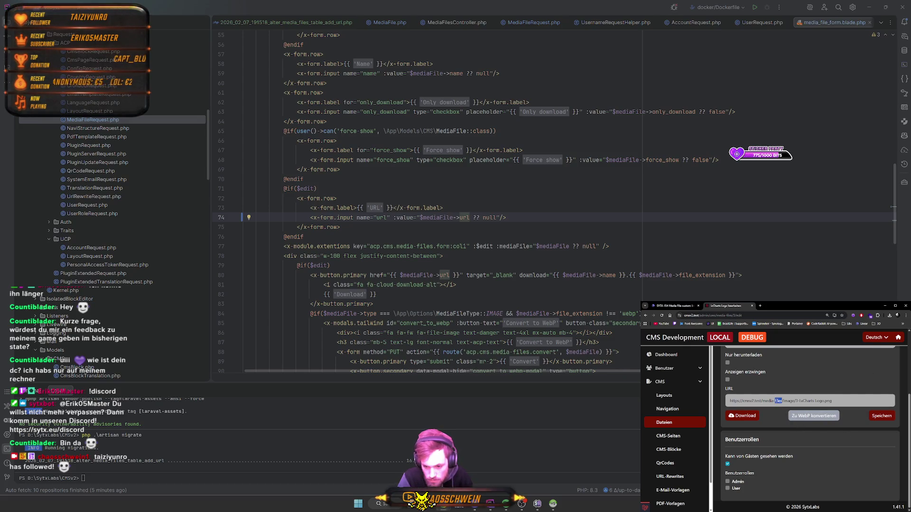
click(879, 420)
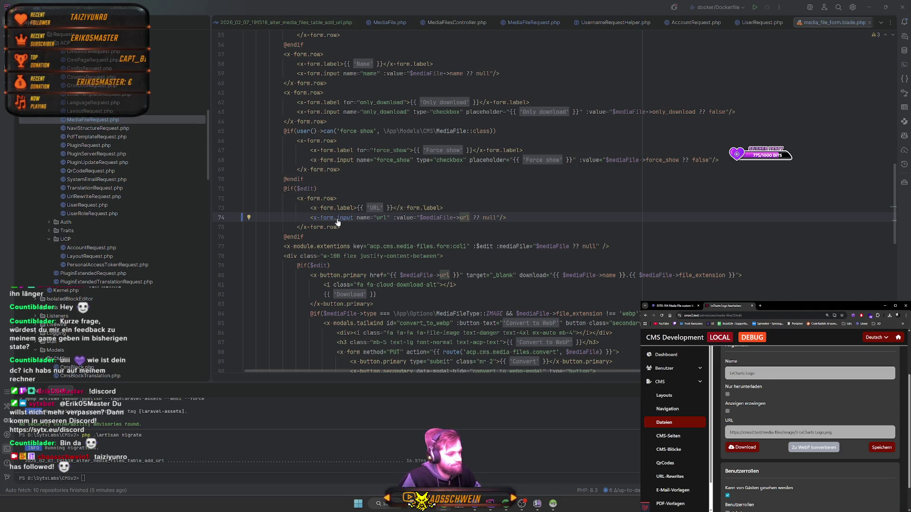
scroll(151, 185, up, 12)
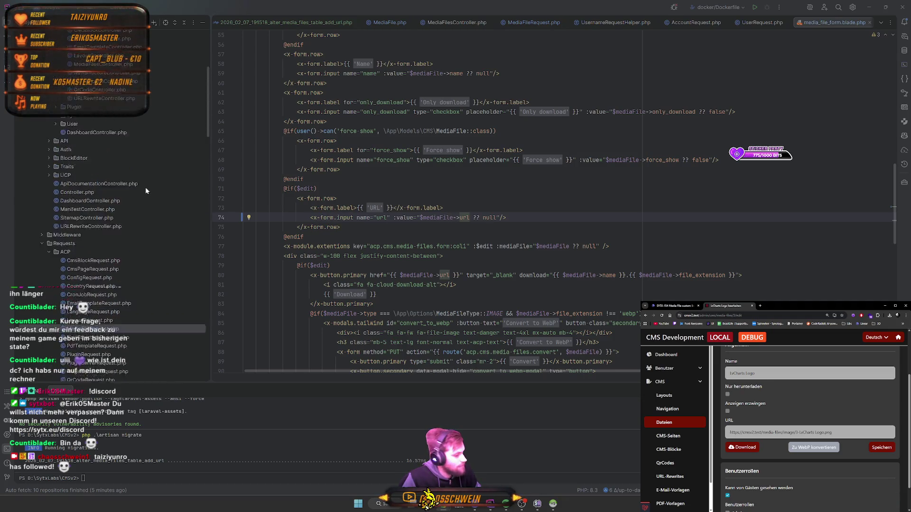
scroll(112, 182, up, 2)
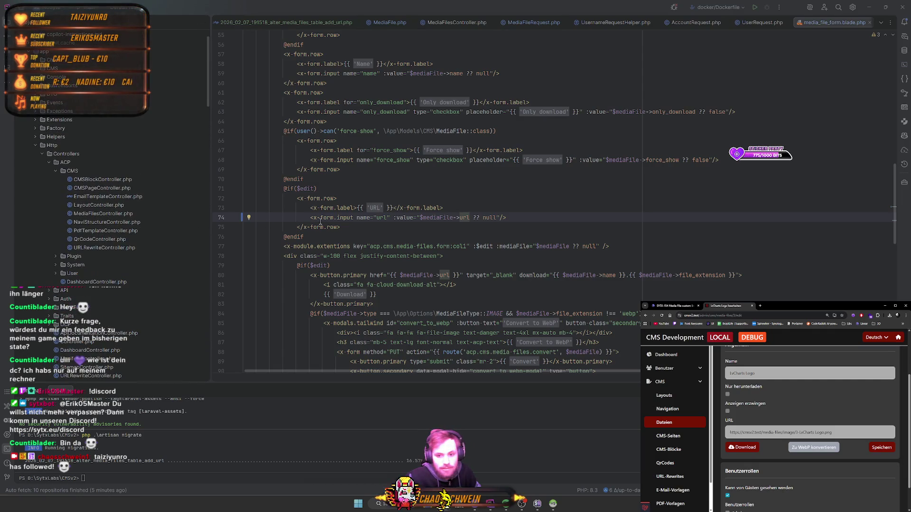
double_click(98, 213)
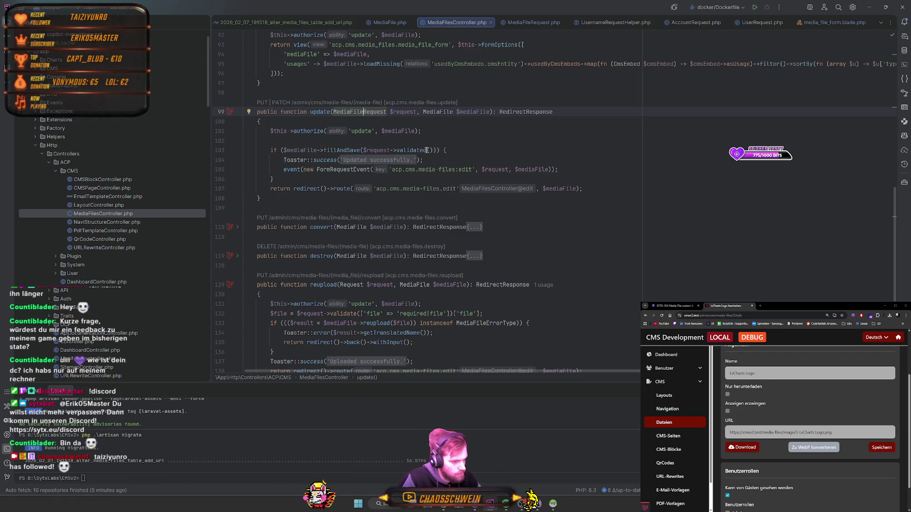
- Add dd($request->validated()); on line 102 above the fillAndSave call in update()
click(434, 149)
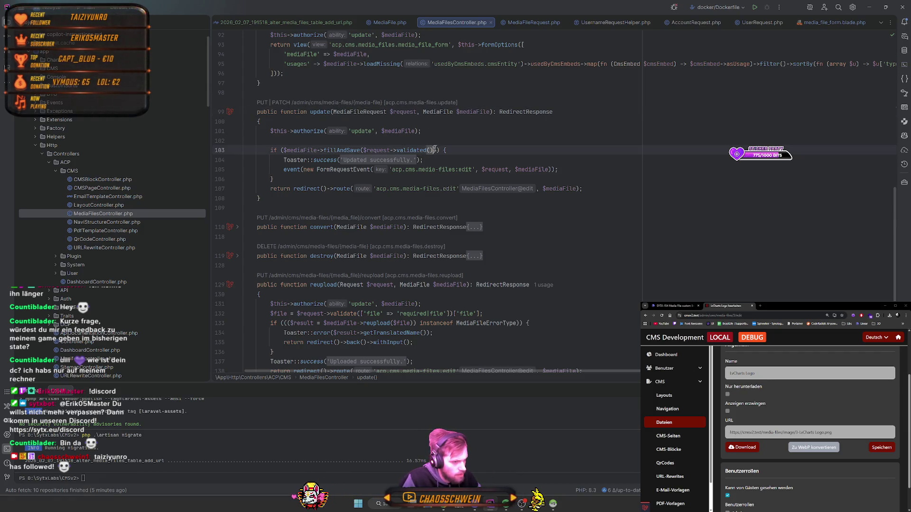
click(355, 145)
text(dd($request->validated()))
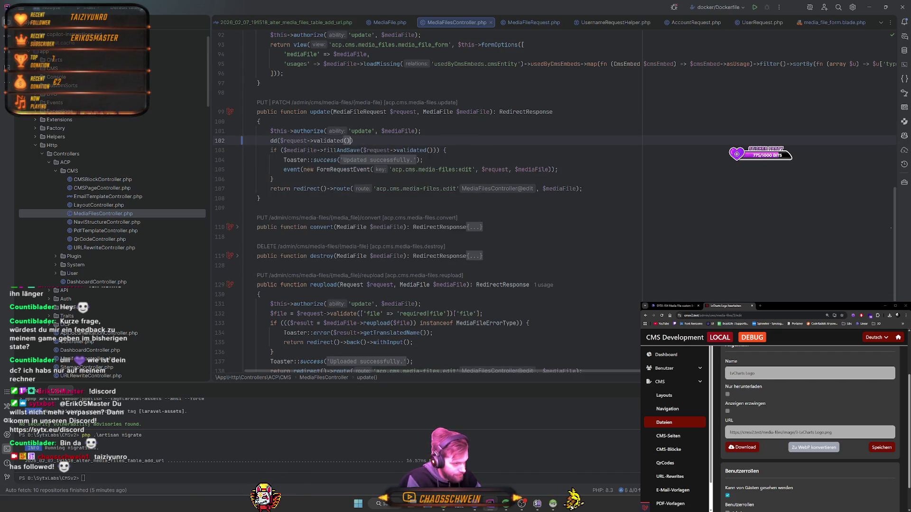
text(;)
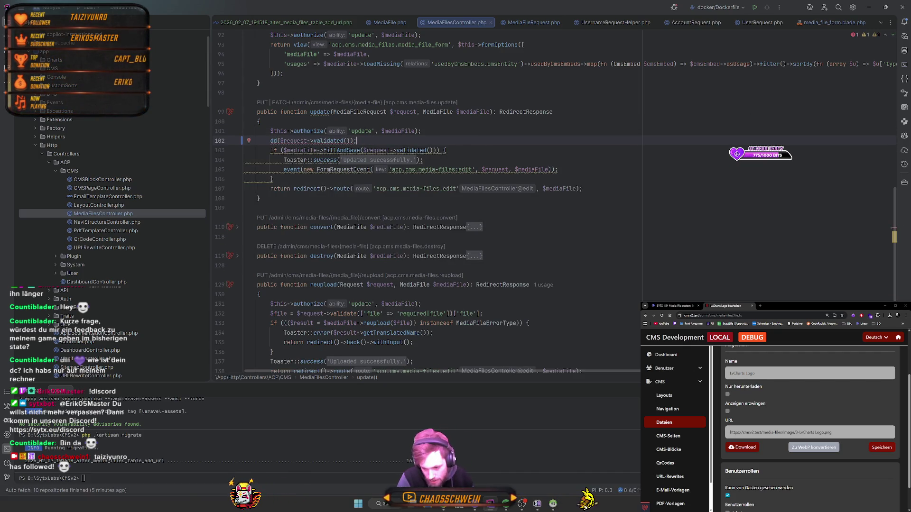
- Submit the form with 'media' removed from the URL, check the dump, then remove the dd() line
click(886, 449)
scroll(856, 475, down, 3)
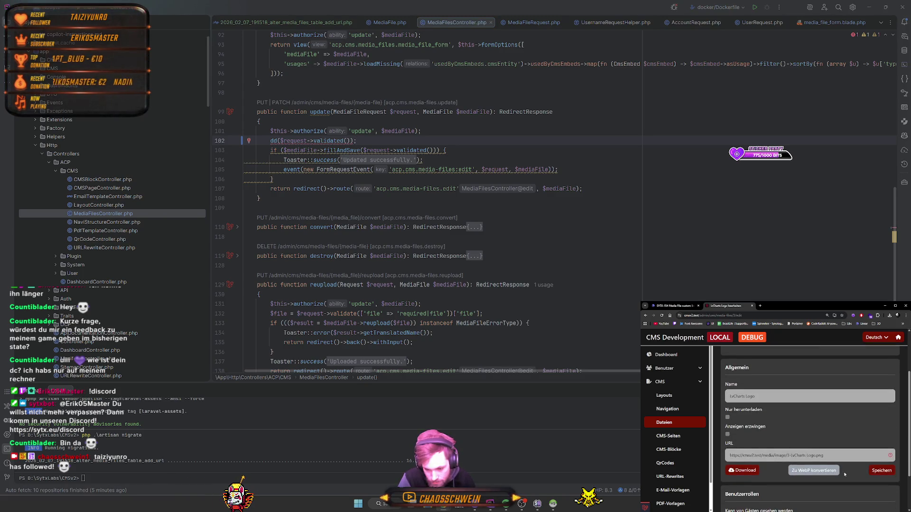
double_click(768, 455)
key(BackSpace)
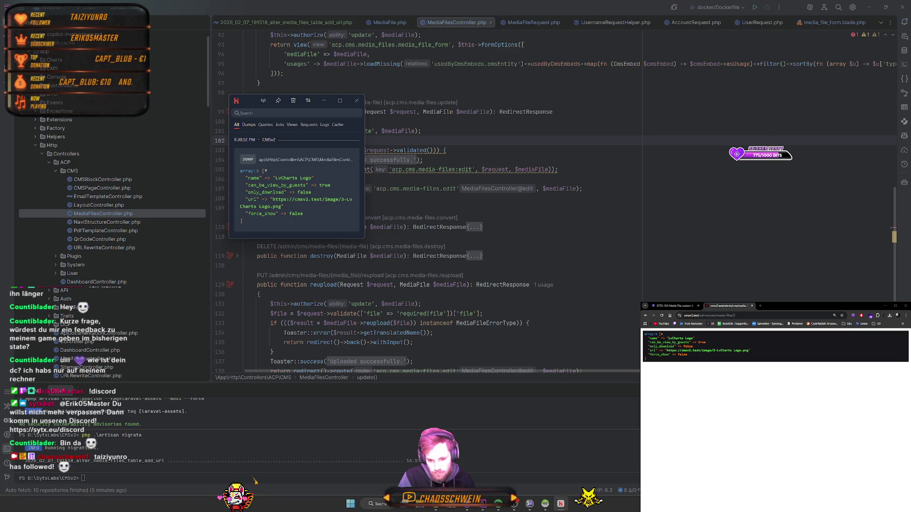
click(357, 101)
key(BackSpace)
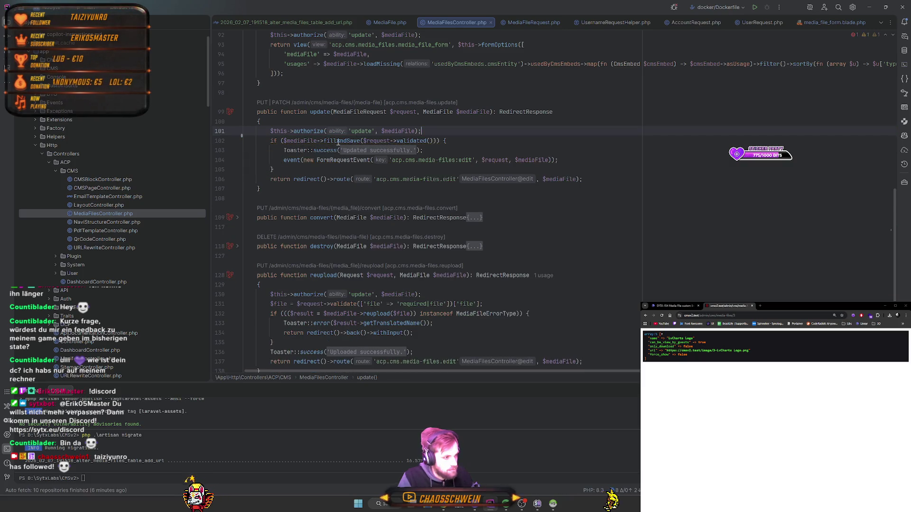
- Follow fillAndSave into HasFillAndSave.php, read through it, and return to the controller
ctrl+click(339, 141)
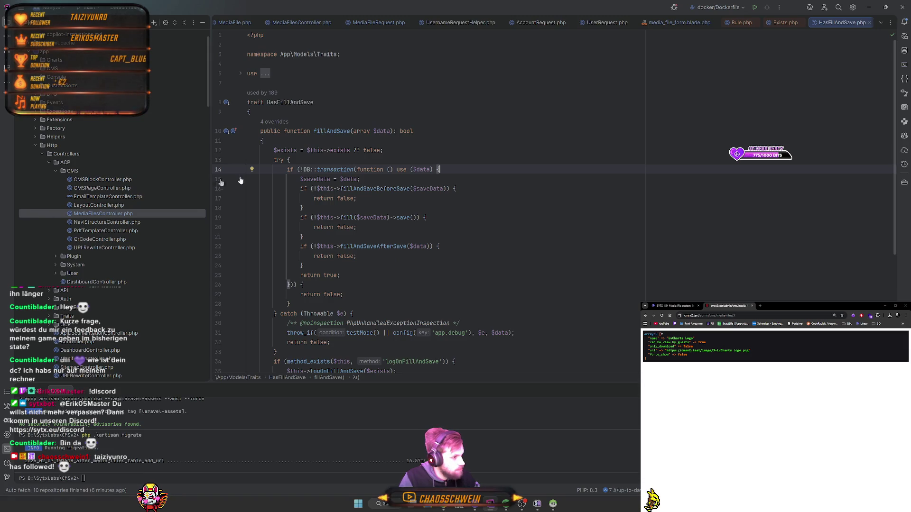
scroll(247, 190, down, 6)
scroll(92, 240, down, 1)
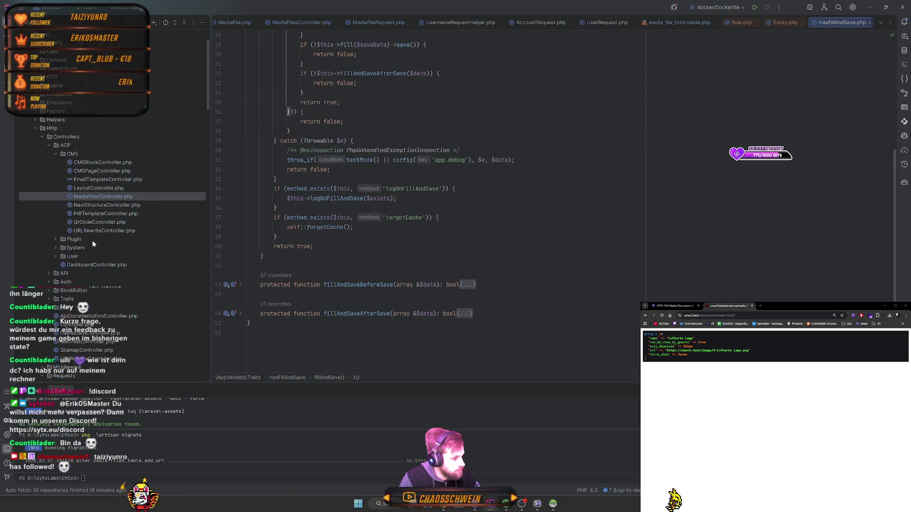
scroll(109, 241, down, 5)
double_click(83, 35)
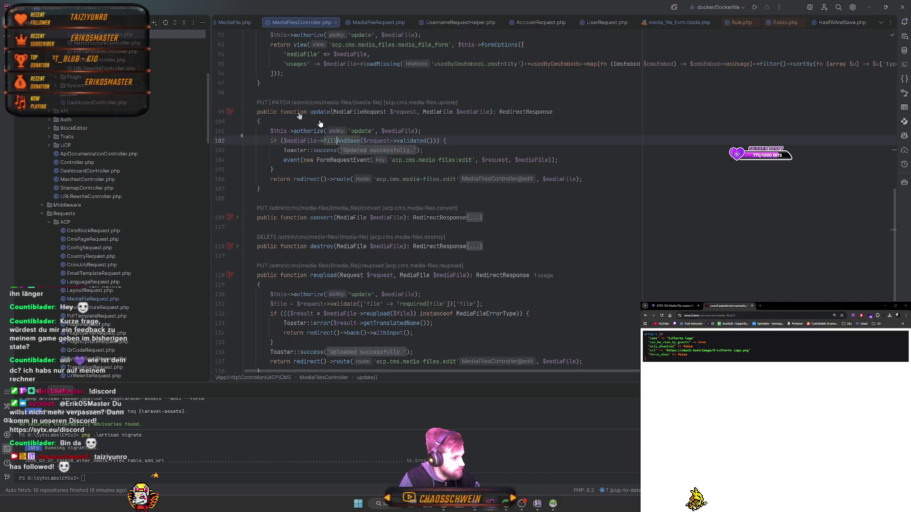
- Open the MediaFile model and unfold fillAndSaveAfterSave's userRoles sync body
ctrl+click(437, 112)
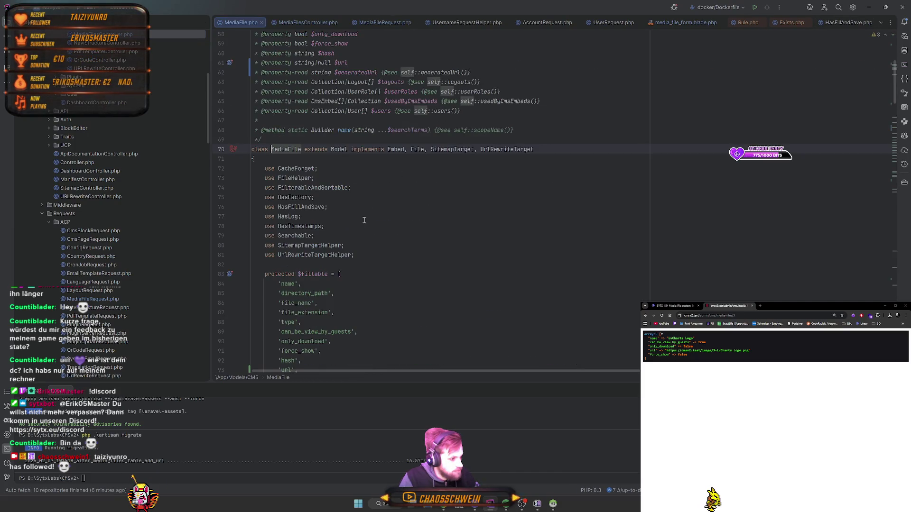
scroll(390, 237, down, 10)
scroll(390, 263, up, 3)
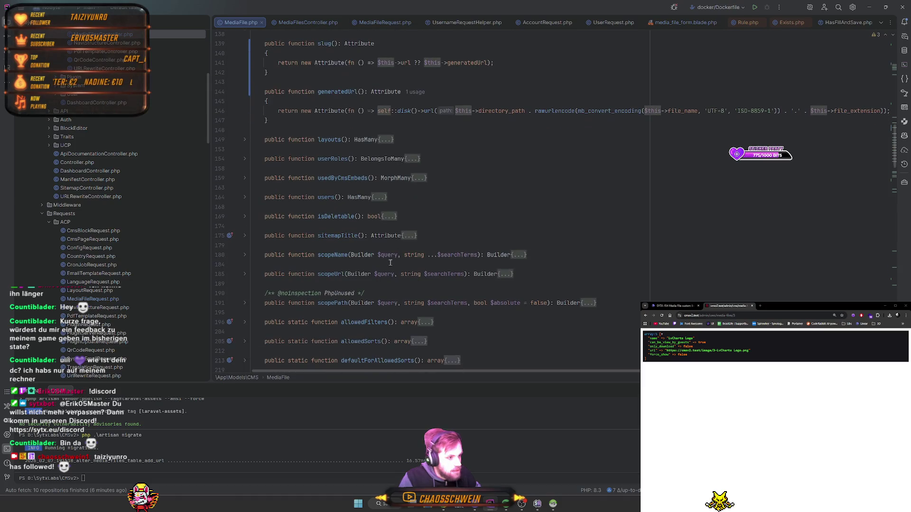
scroll(390, 264, down, 13)
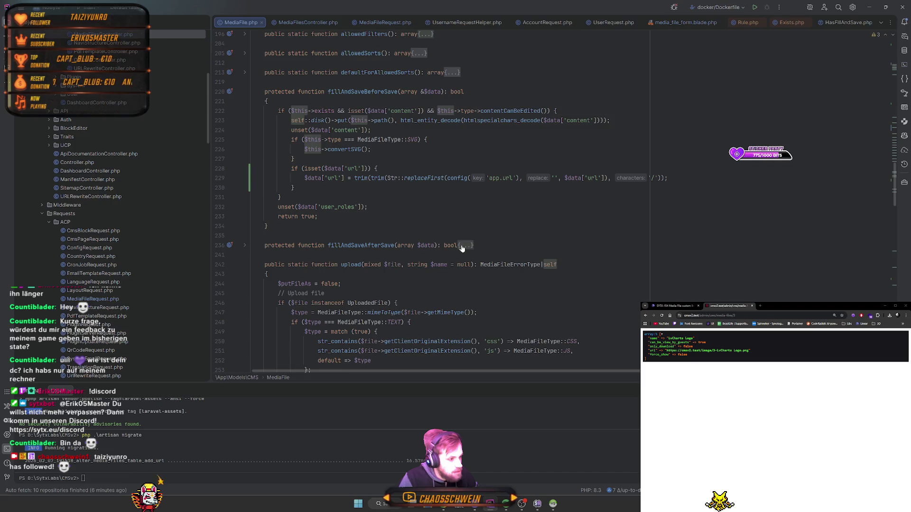
click(464, 246)
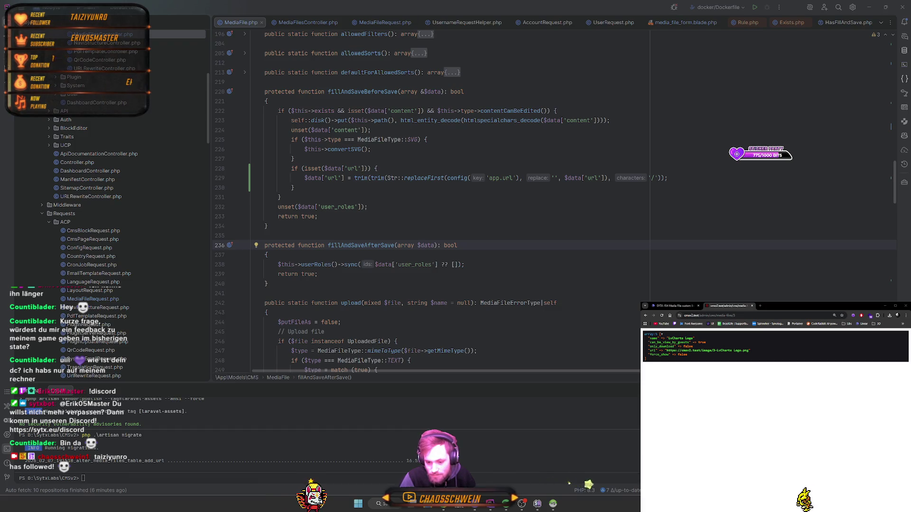
- Hide the small browser window and scroll to the url check in fillAndSaveBeforeSave
key(super+d)
key(super+d)
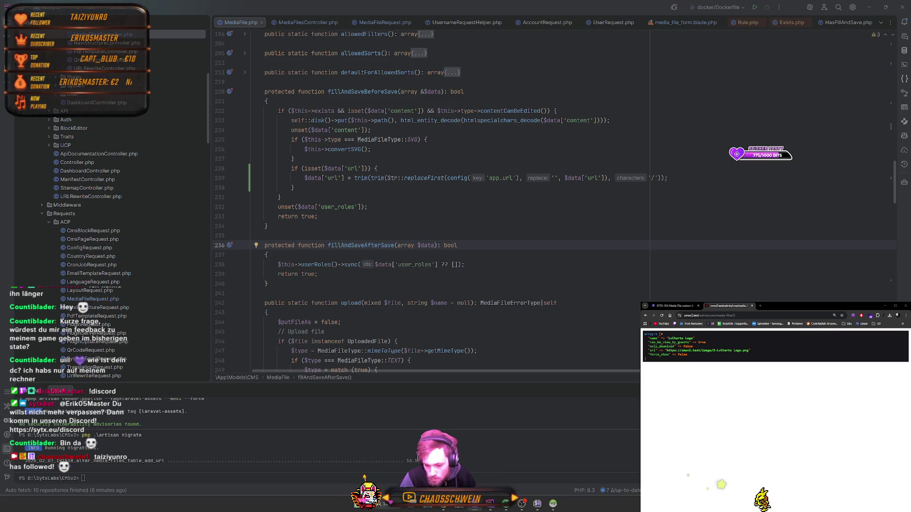
key(super+d)
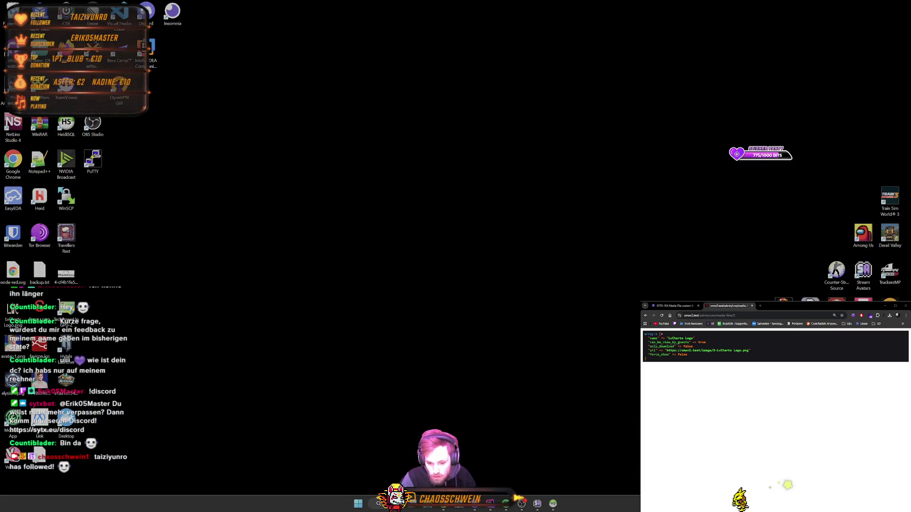
key(super+d)
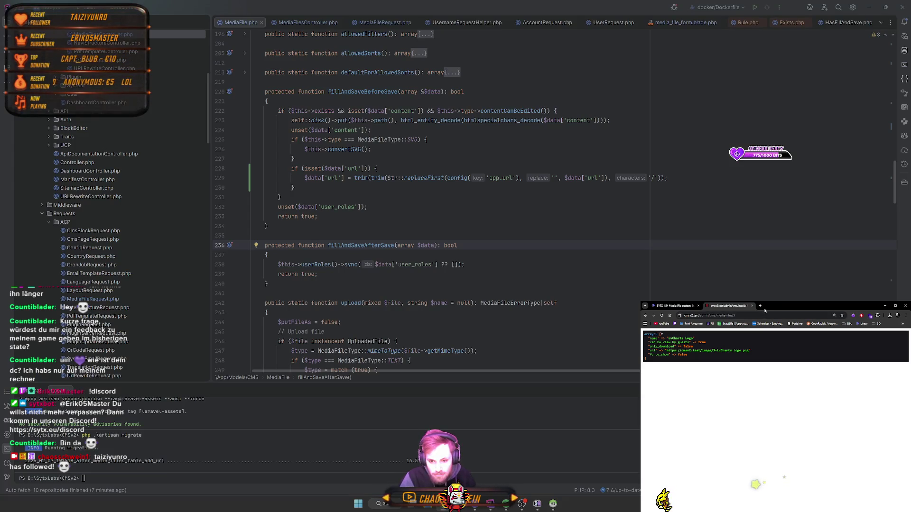
click(885, 307)
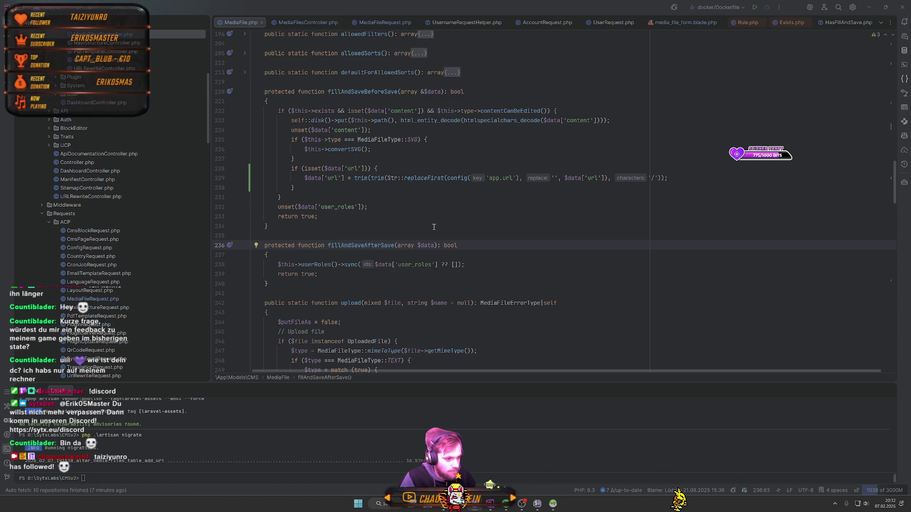
scroll(434, 228, down, 3)
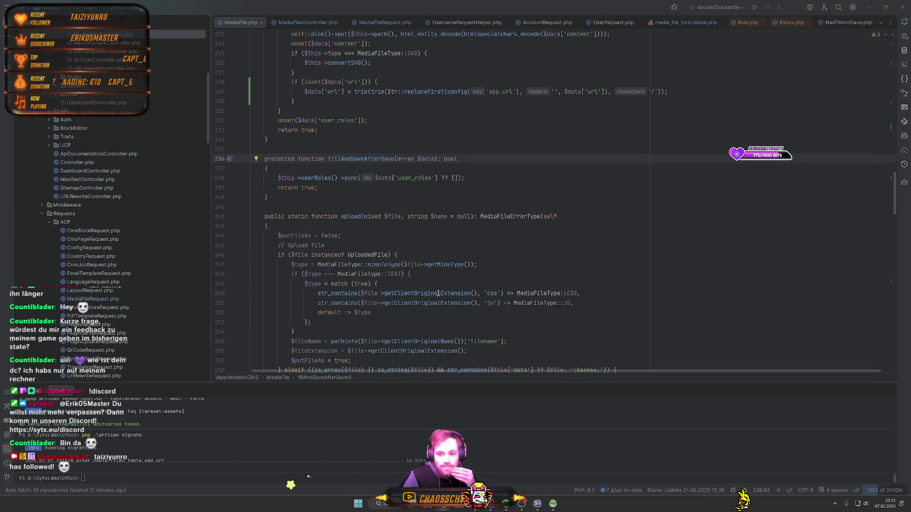
scroll(443, 152, up, 1)
scroll(443, 155, up, 3)
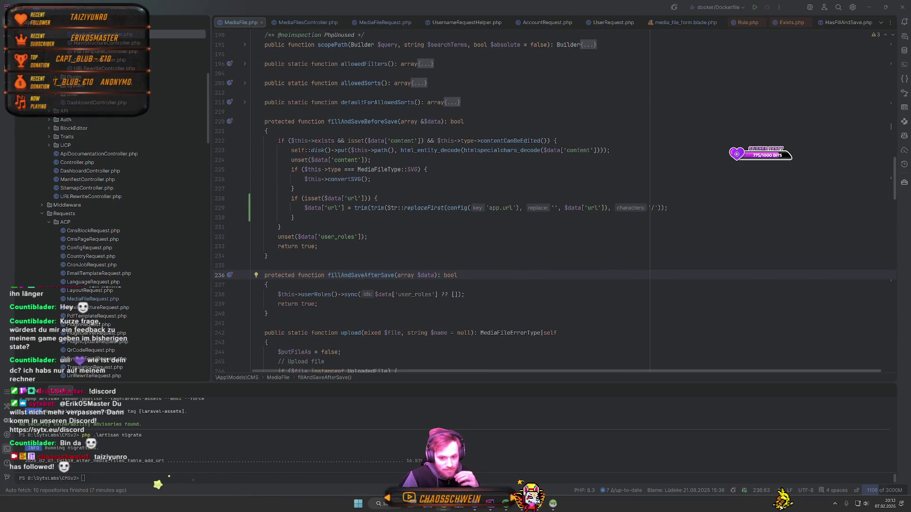
scroll(603, 293, up, 3)
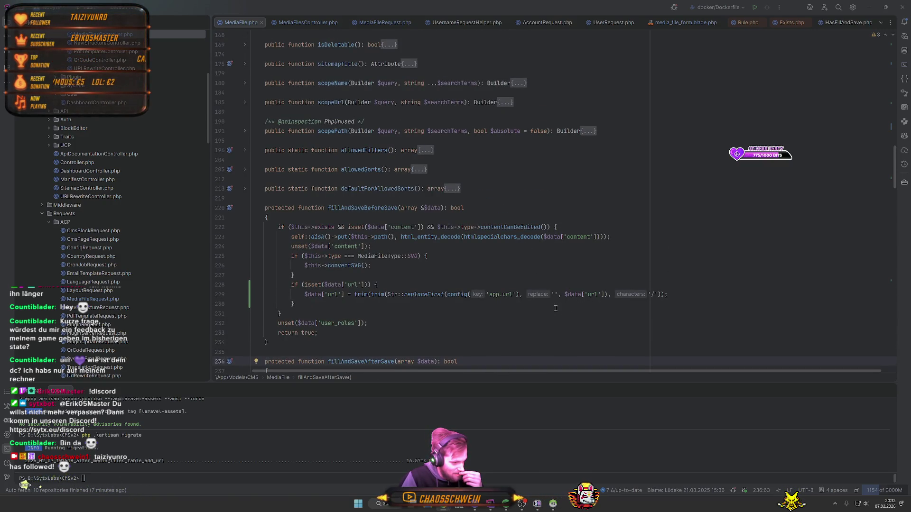
click(377, 308)
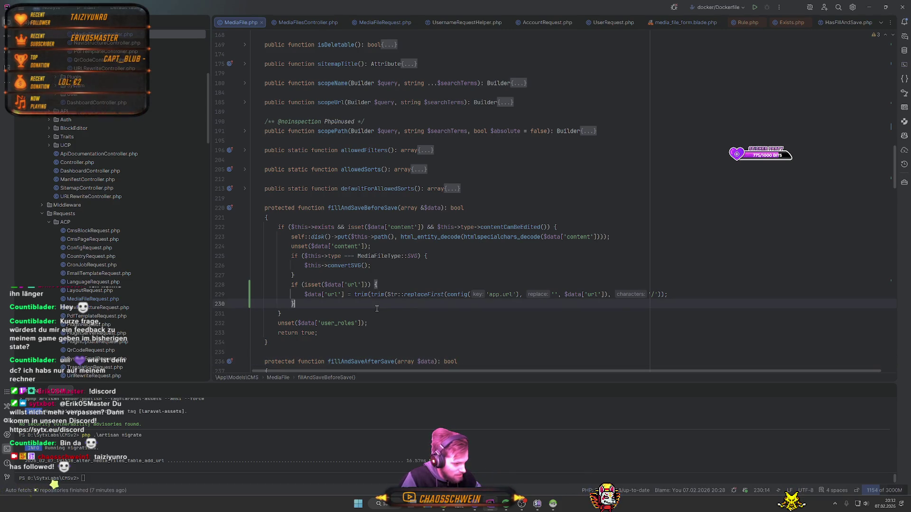
- Prefix the isset($data['url']) condition in fillAndSaveBeforeSave with '$this->exists && '
key(Down)
key(Return)
text(dd()
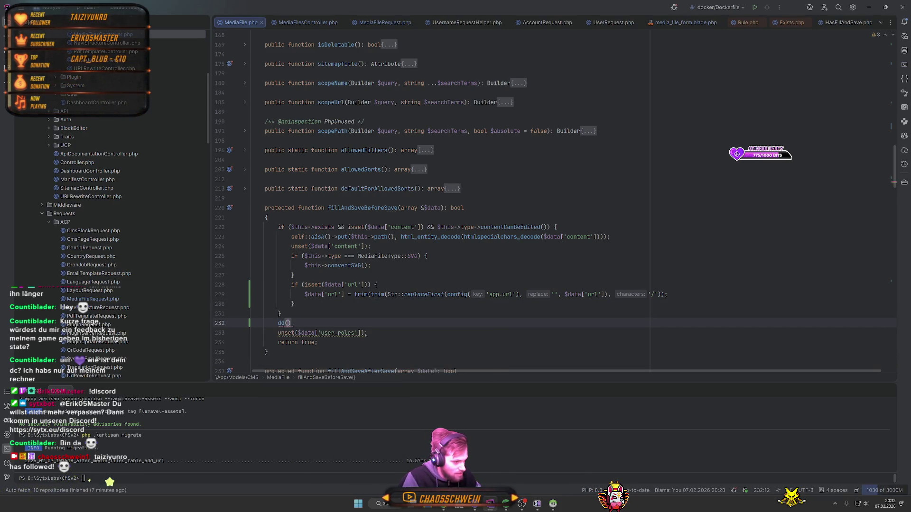
key(BackSpace)
key(BackSpace)
key(BackSpace)
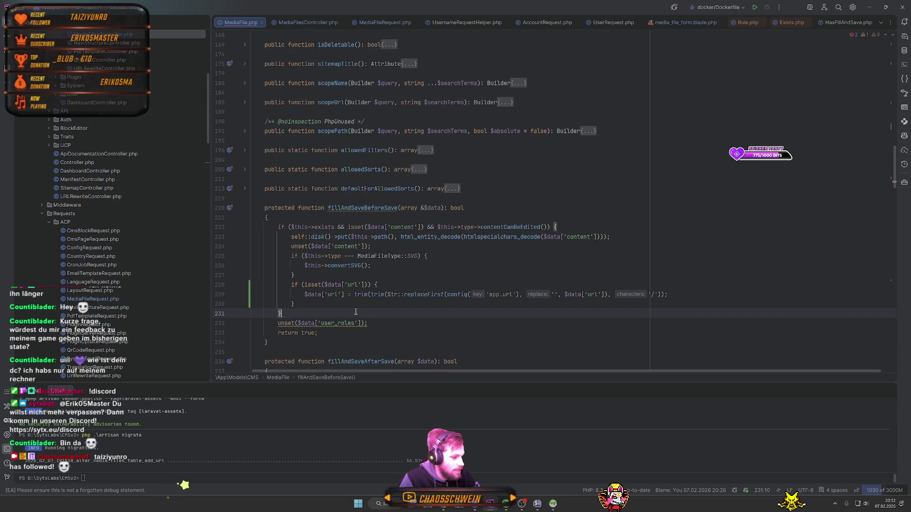
drag(312, 305, 297, 277)
key(BackSpace)
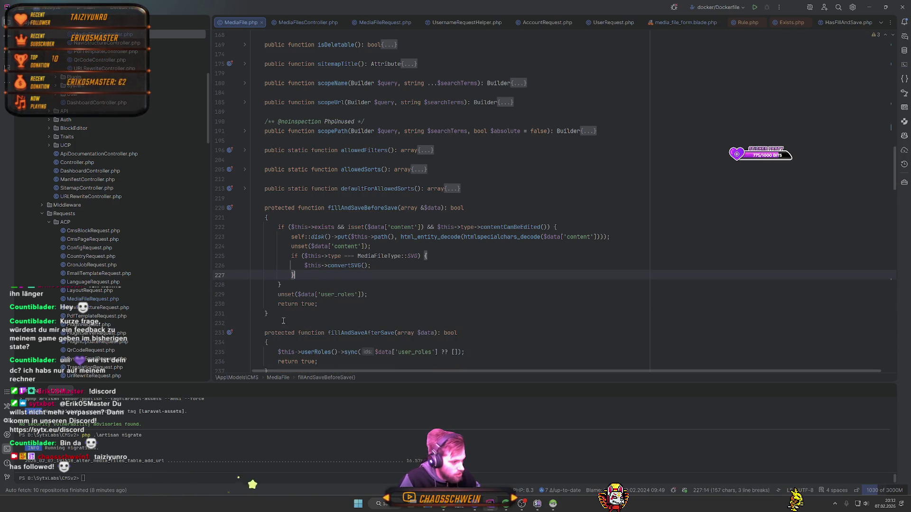
key(ctrl+z)
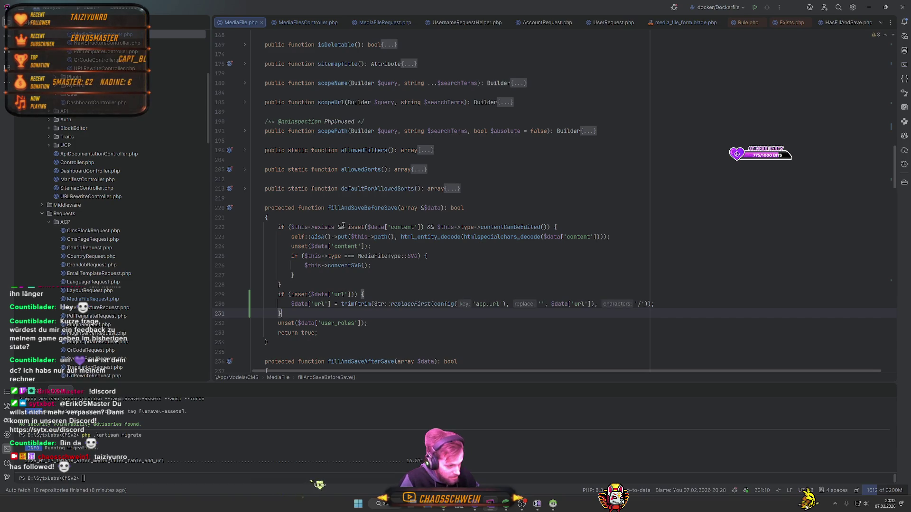
click(347, 227)
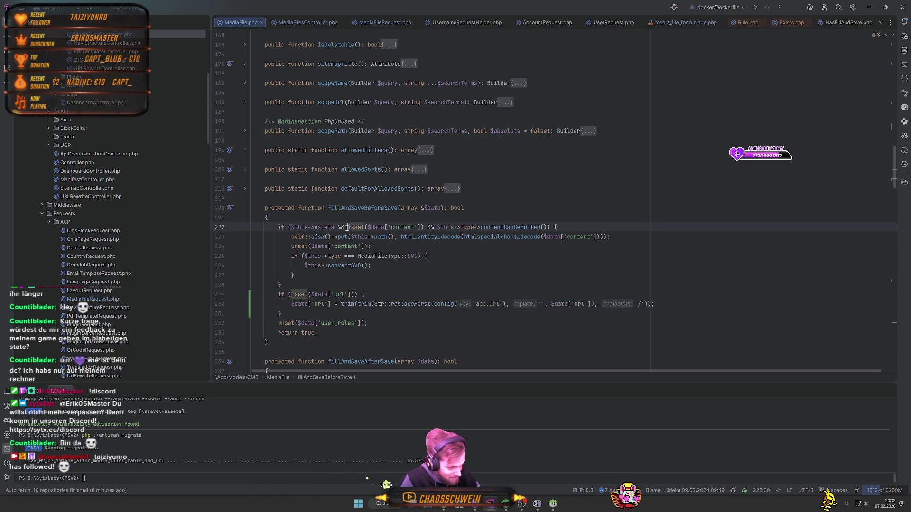
drag(347, 228, 291, 227)
key(ctrl+c)
click(291, 294)
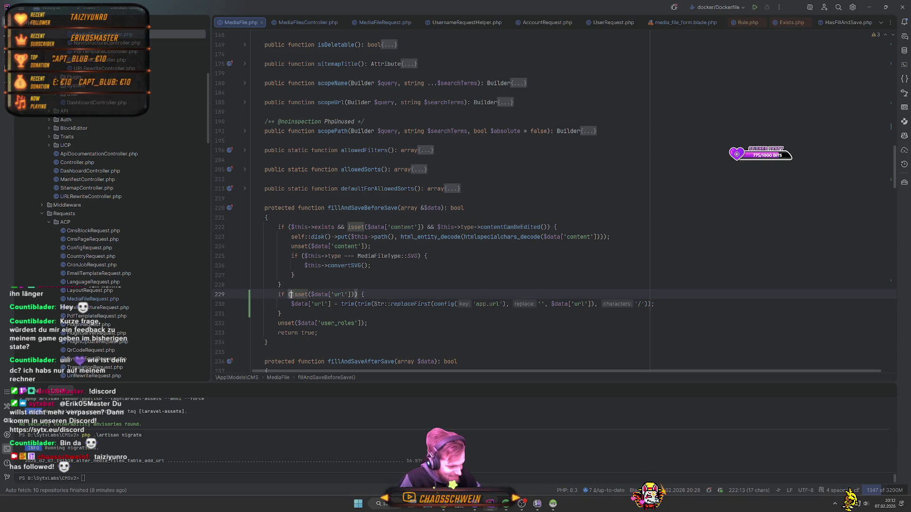
key(ctrl+v)
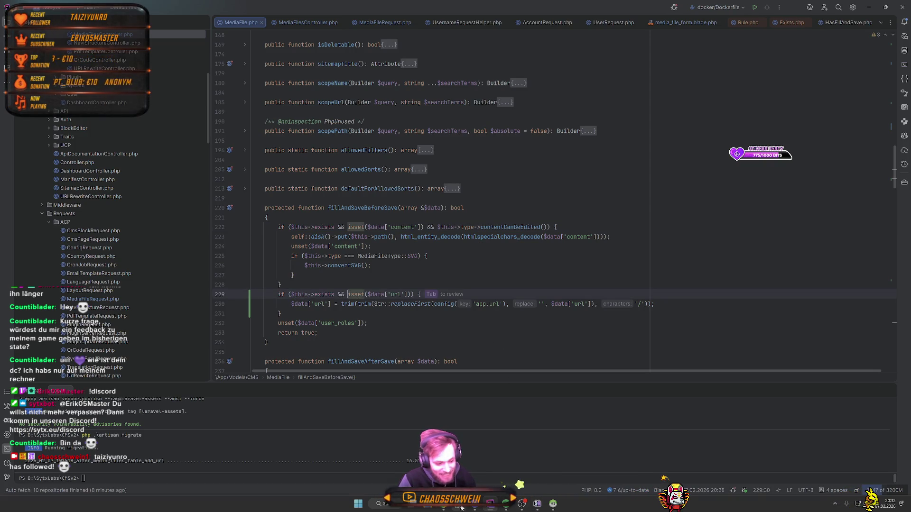
- Add dd($data); after the url block and resubmit the form to view the dumped data
click(461, 507)
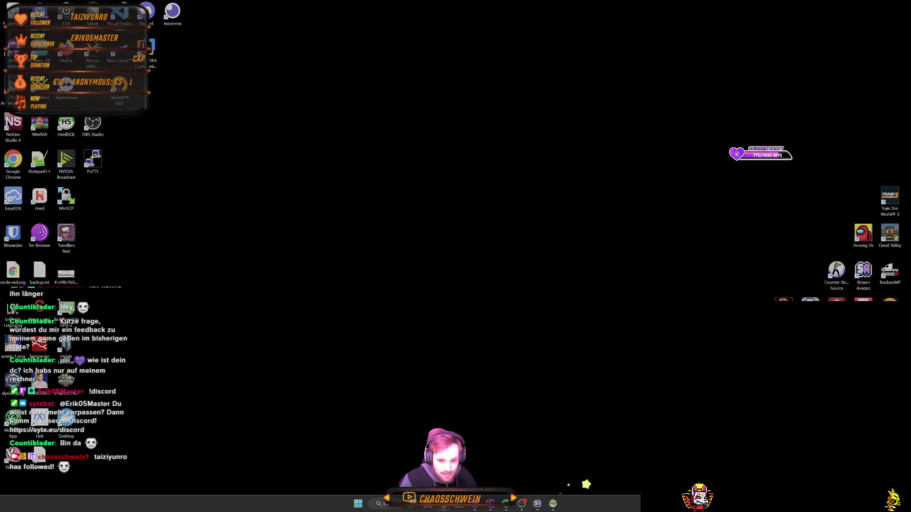
click(461, 506)
click(283, 314)
key(Return)
text(d)
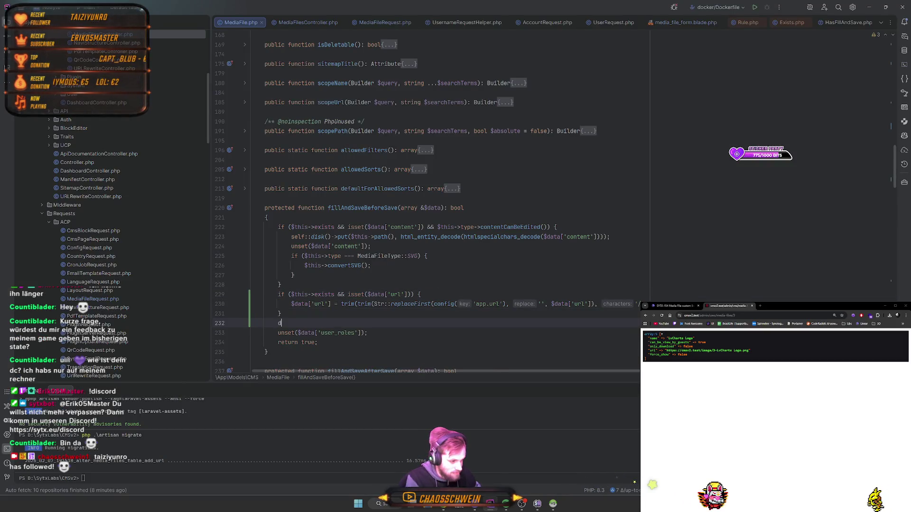
text(d($data);)
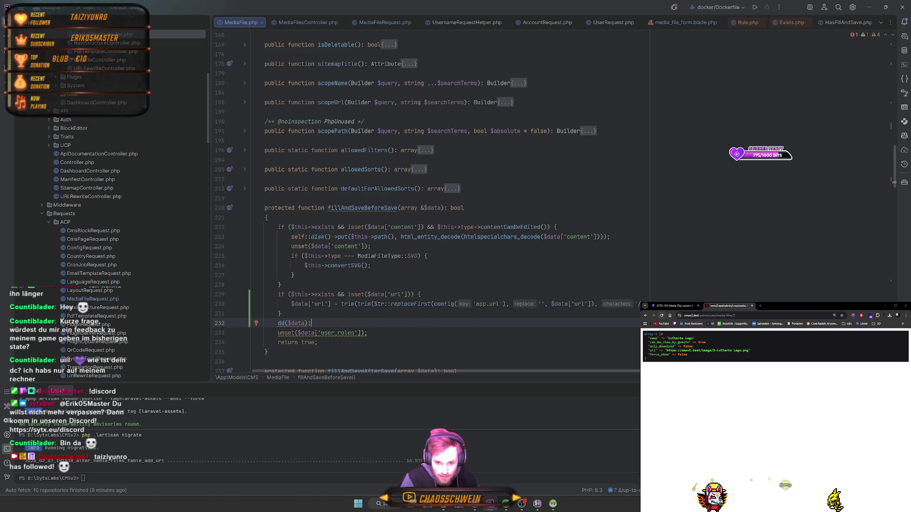
key(F5)
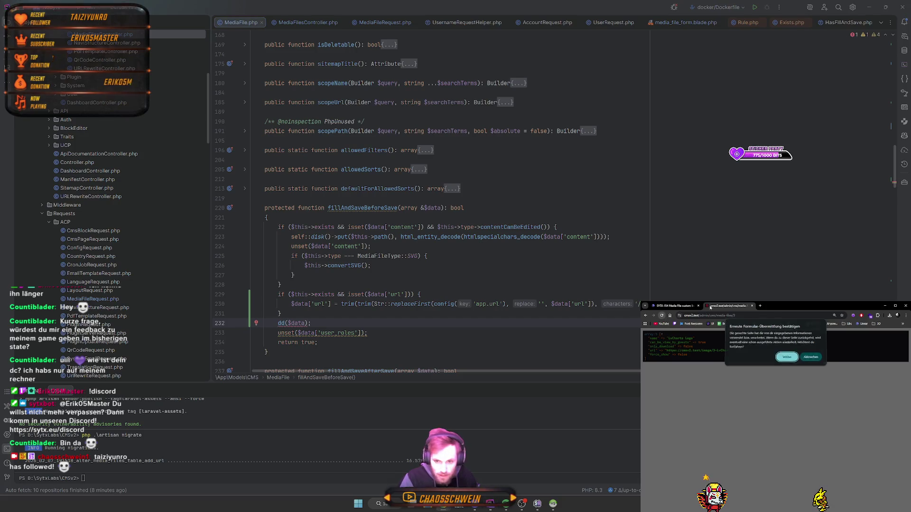
key(Return)
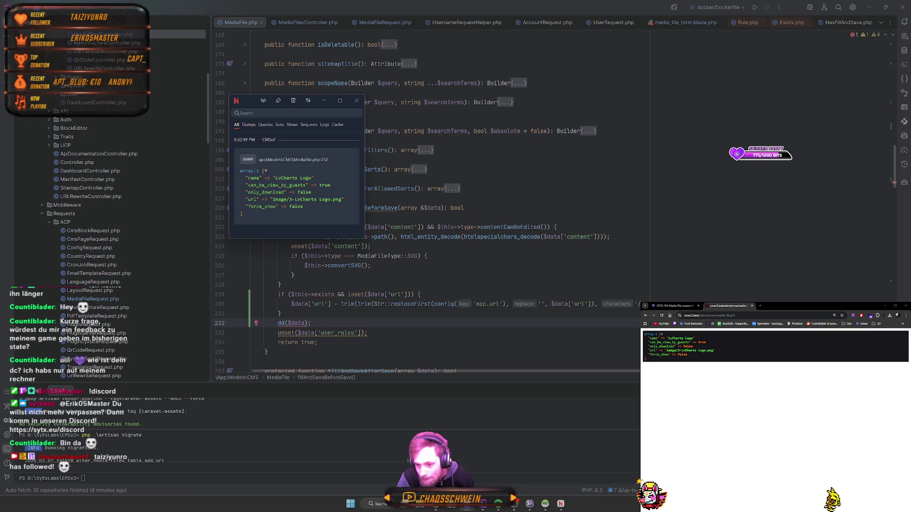
click(529, 504)
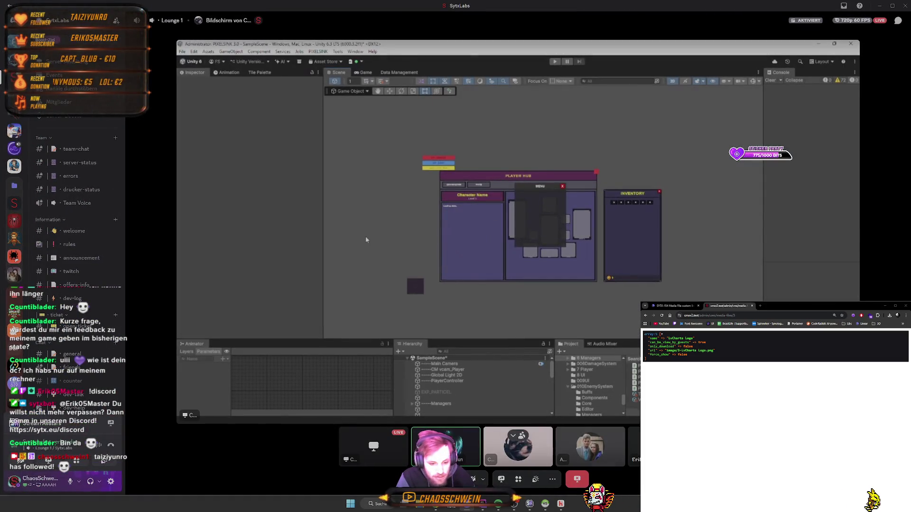
- Enlarge the Unity share, expand TileSet Grid and Managers, and inspect the Character System manager
double_click(464, 355)
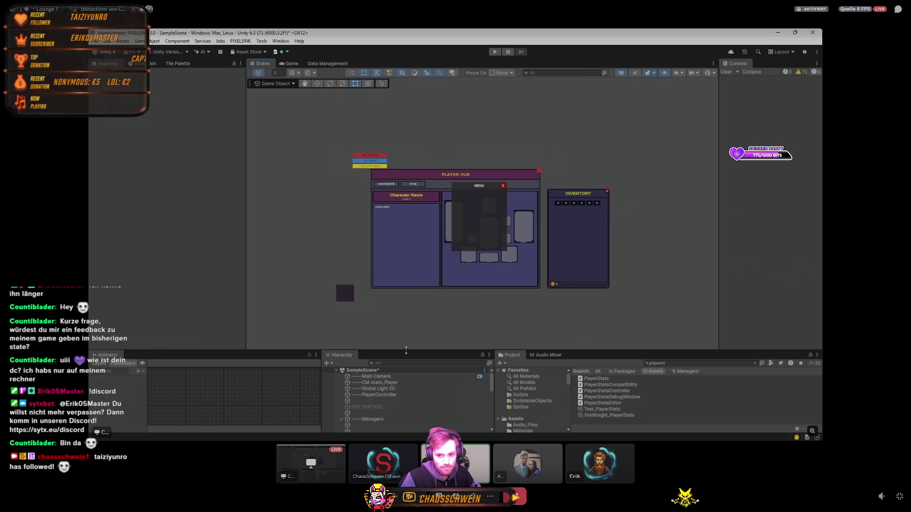
drag(405, 350, 406, 334)
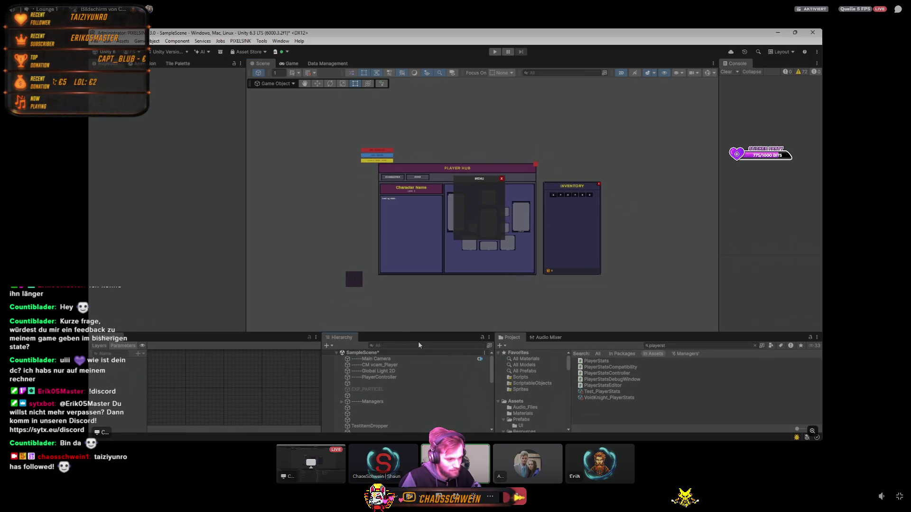
drag(407, 334, 417, 135)
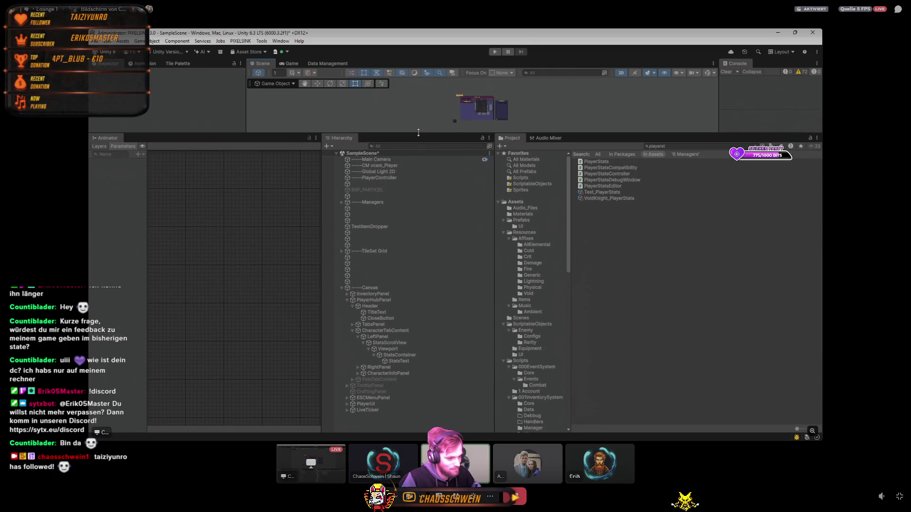
click(341, 251)
click(342, 203)
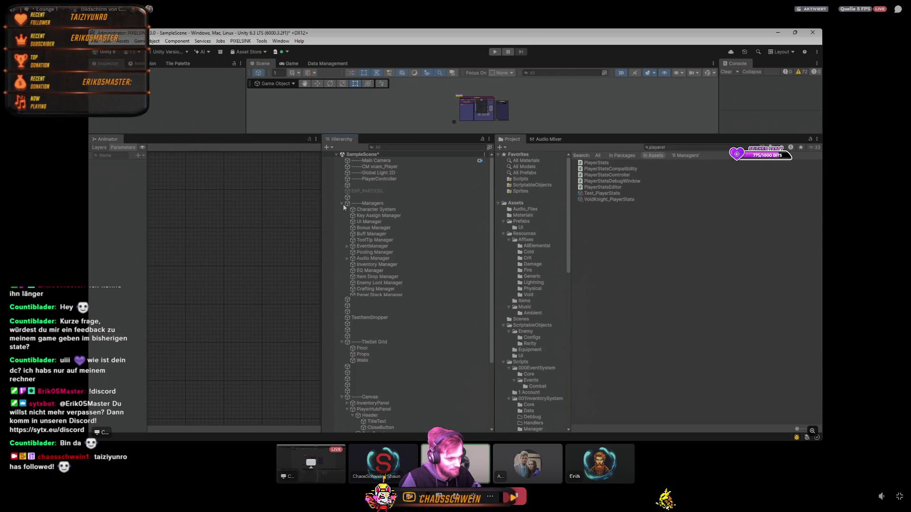
scroll(370, 223, down, 5)
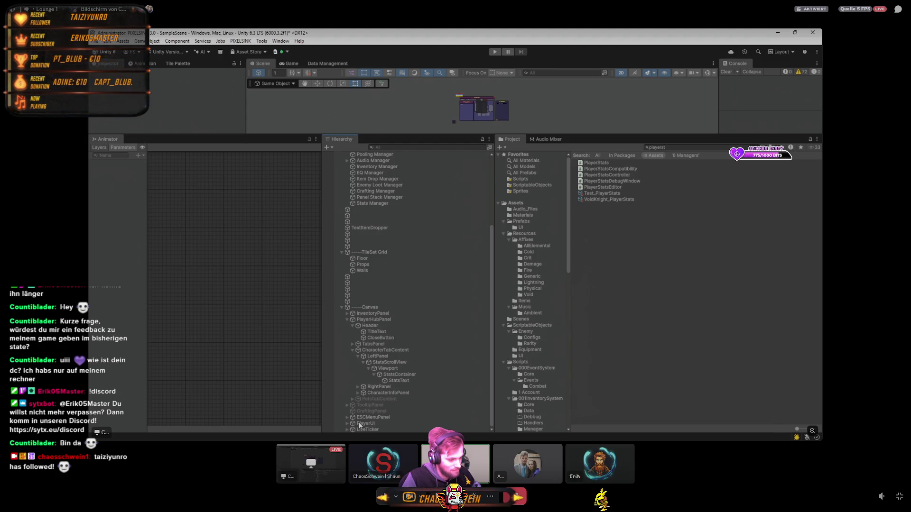
scroll(406, 369, up, 5)
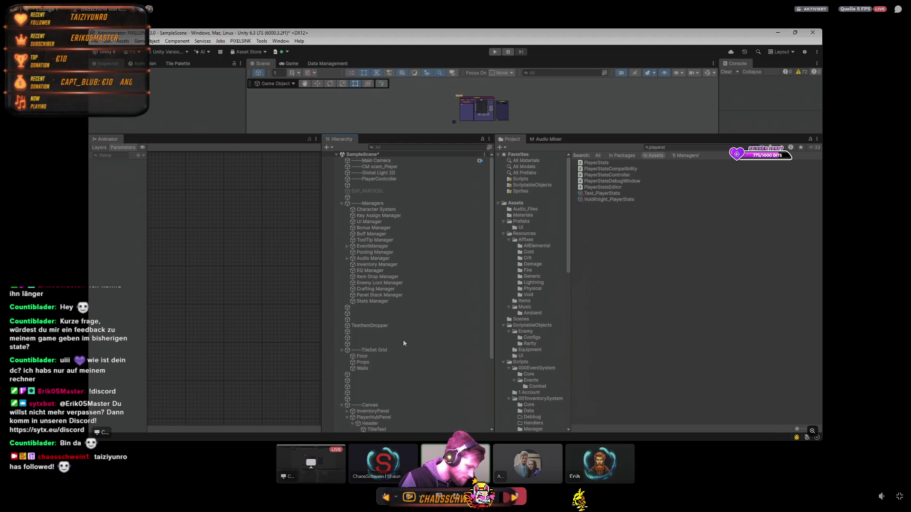
click(376, 209)
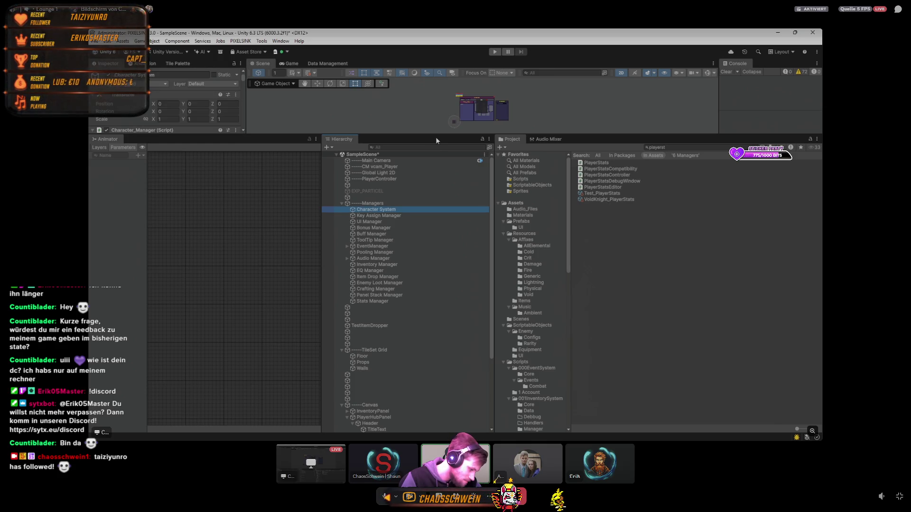
drag(436, 135, 422, 345)
- Delete all PlayerPrefs from the Data Management tab, then enter Play mode from the Game view
click(328, 64)
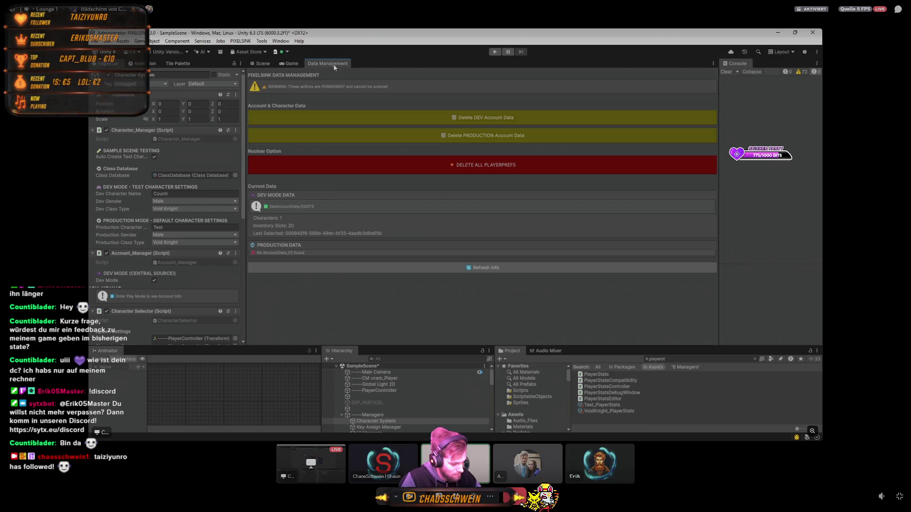
click(436, 158)
click(455, 270)
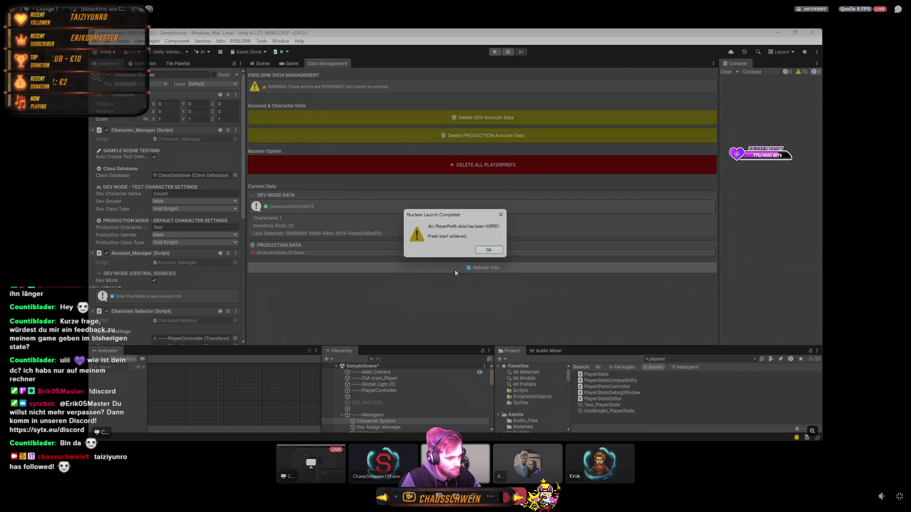
click(488, 250)
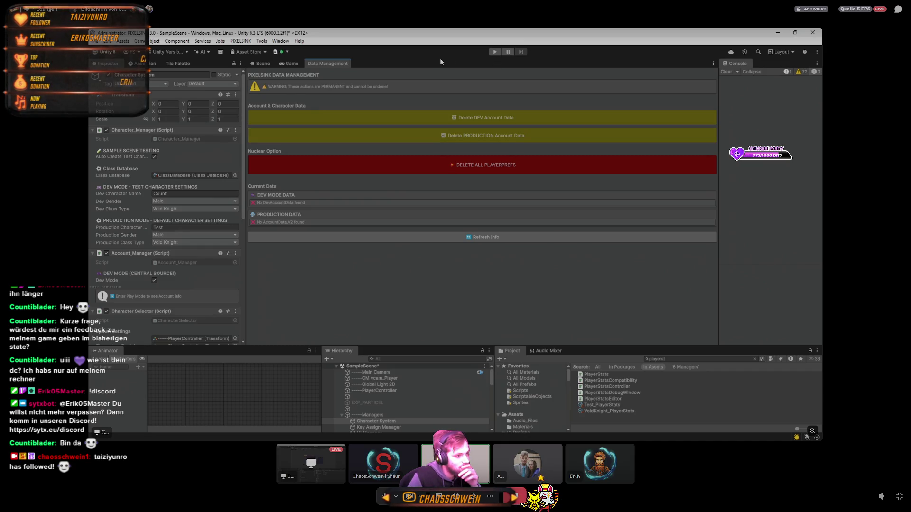
click(280, 65)
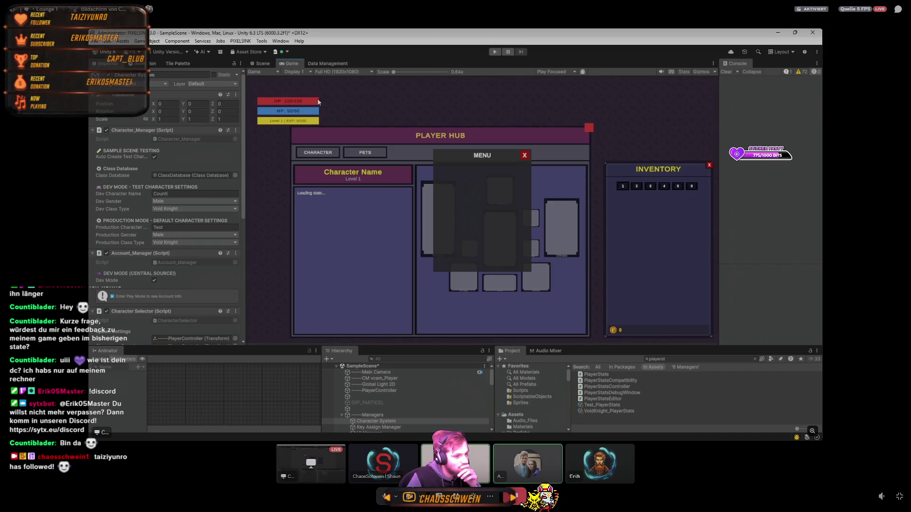
click(494, 53)
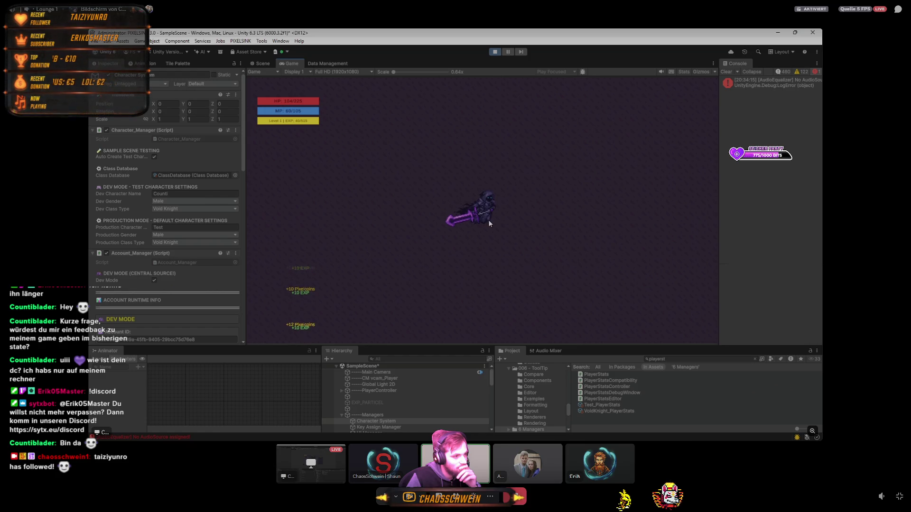
- Review the saved account data in Data Management, then return to the running Game view
scroll(488, 219, up, 3)
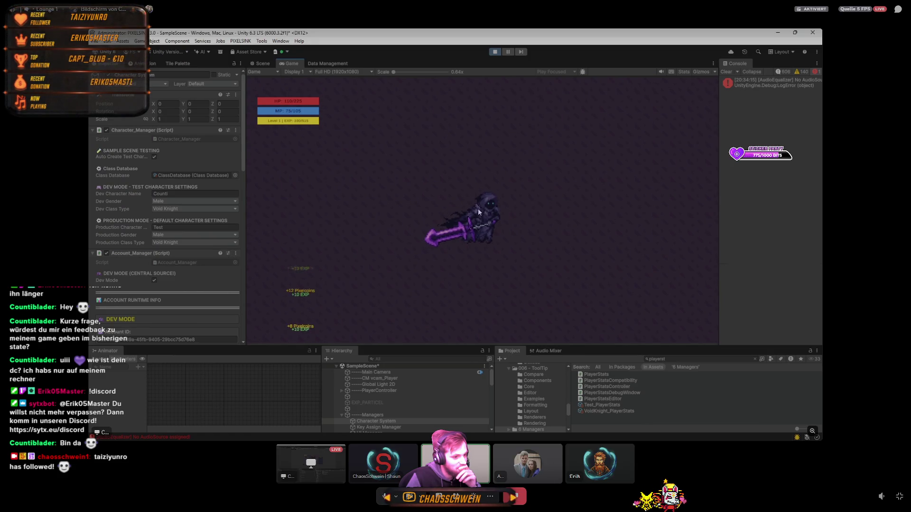
scroll(195, 278, down, 4)
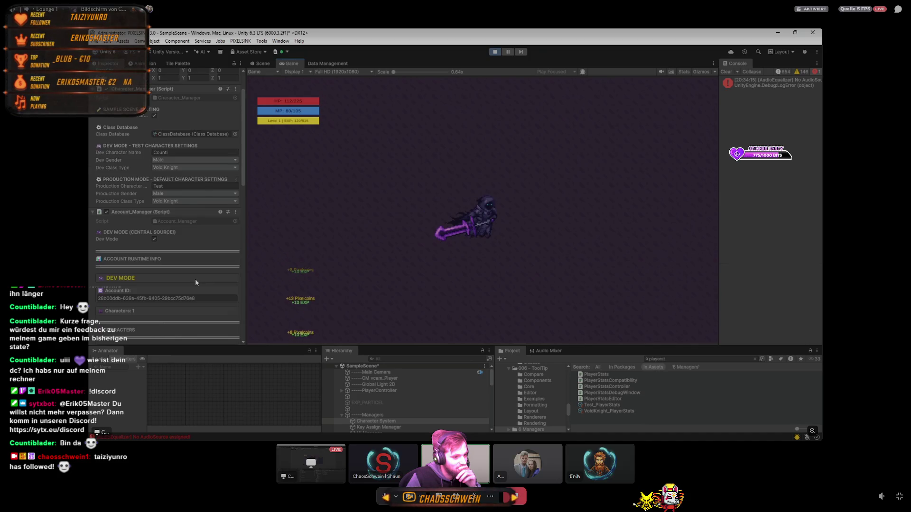
click(323, 60)
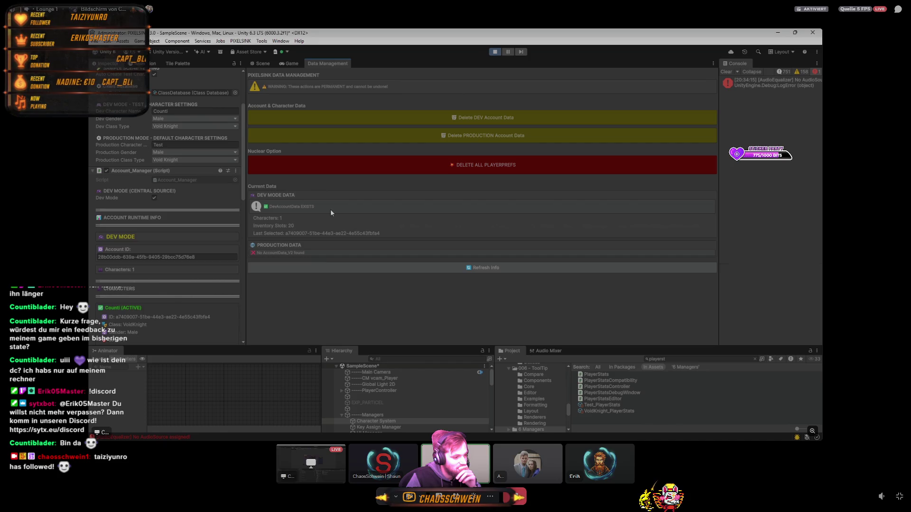
click(266, 63)
click(288, 63)
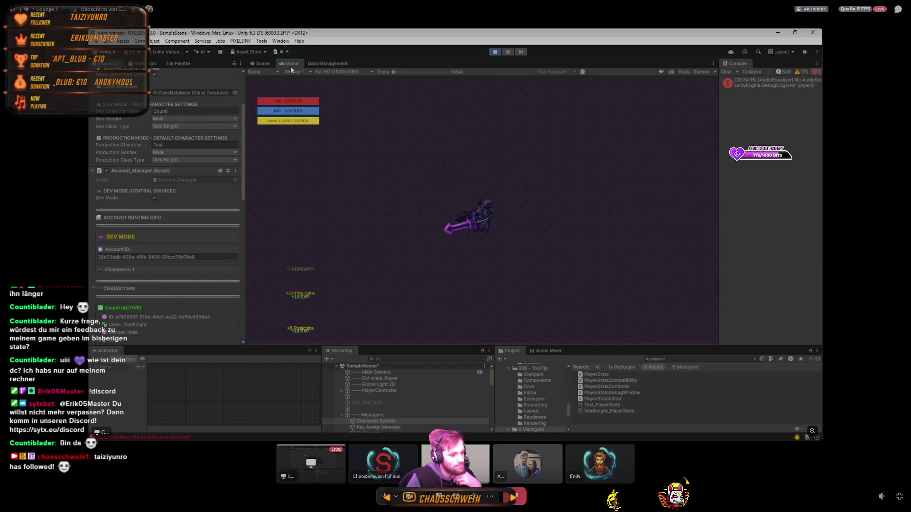
- Create NewCharacter with class Test in the Character Selector, keeping the current character selected
scroll(140, 278, down, 10)
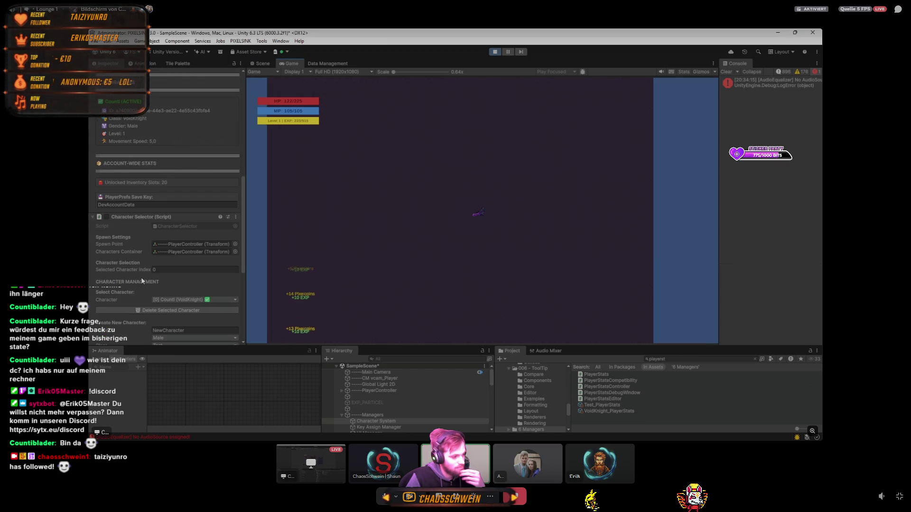
scroll(169, 292, down, 1)
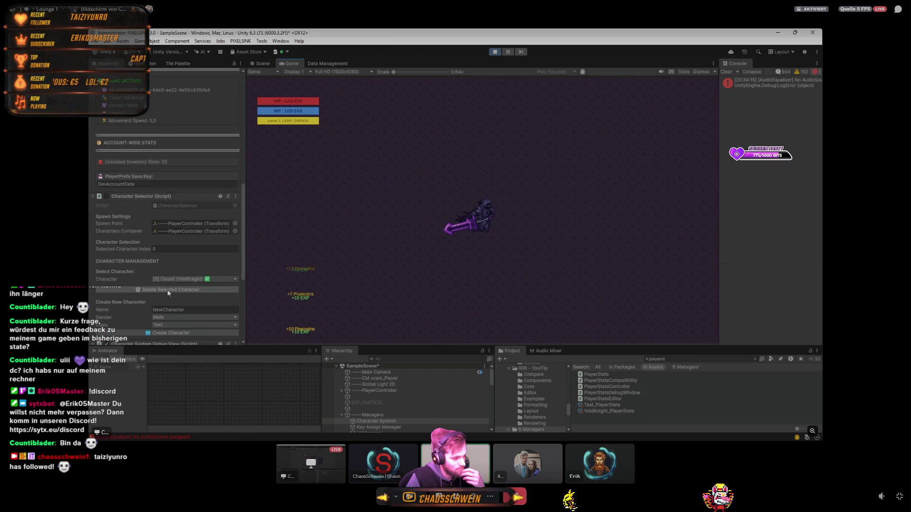
click(221, 280)
click(189, 284)
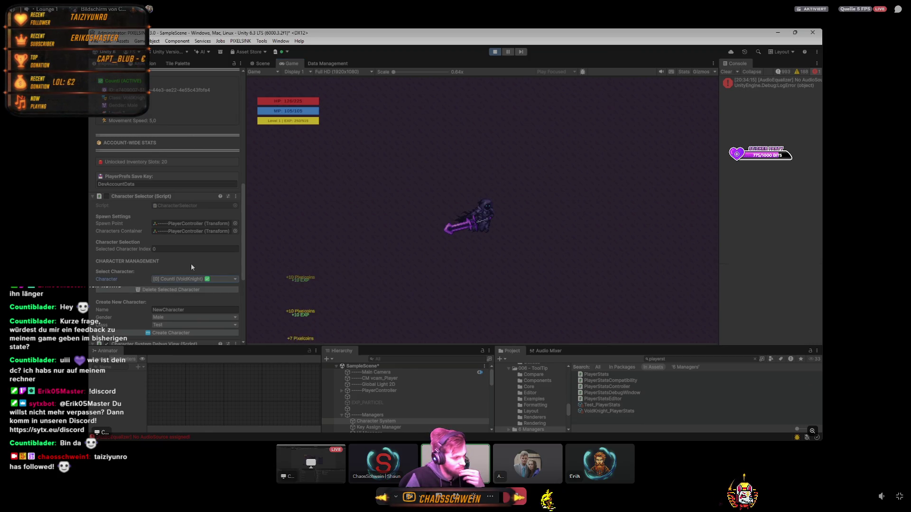
scroll(164, 312, down, 1)
click(166, 303)
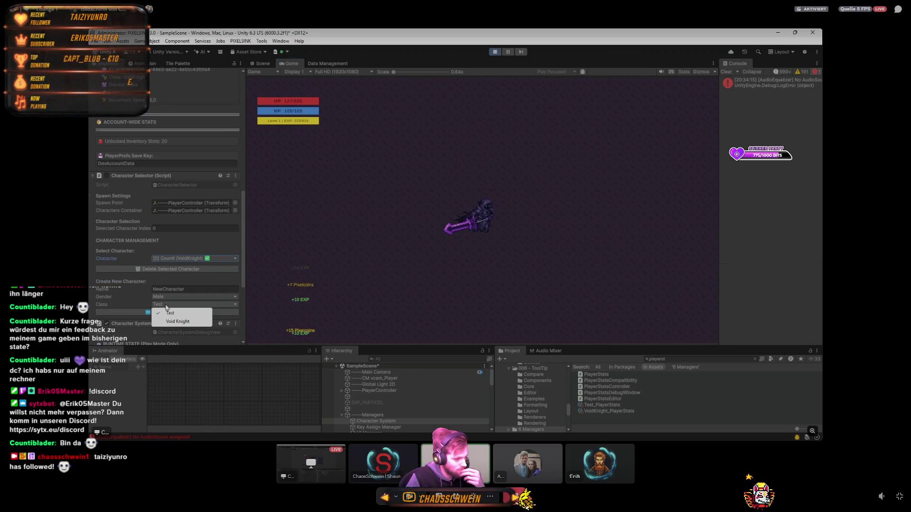
click(147, 311)
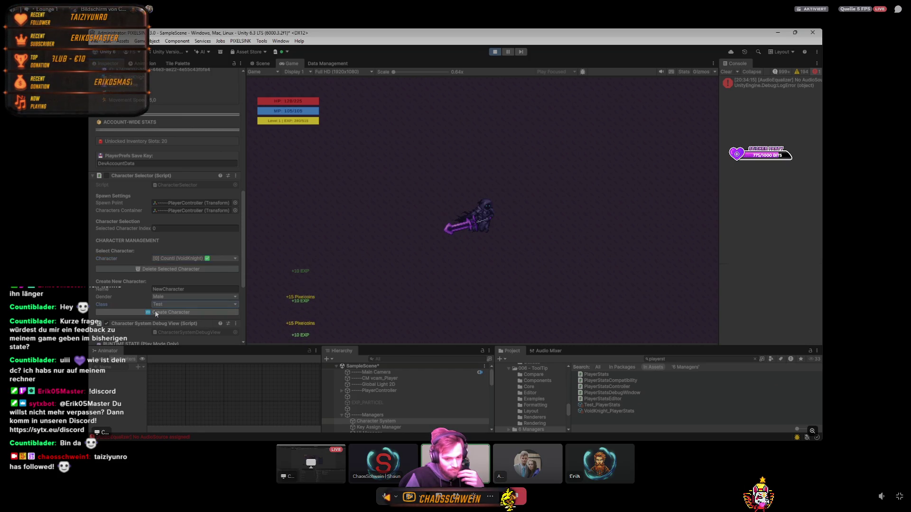
click(154, 312)
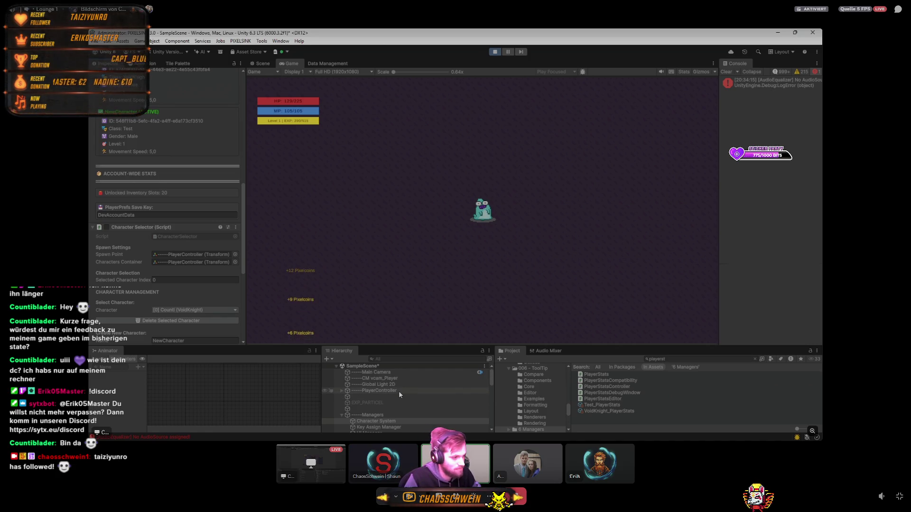
- Inspect PlayerController's child NewCharacter_Visual and PlayerController's runtime stats
click(341, 391)
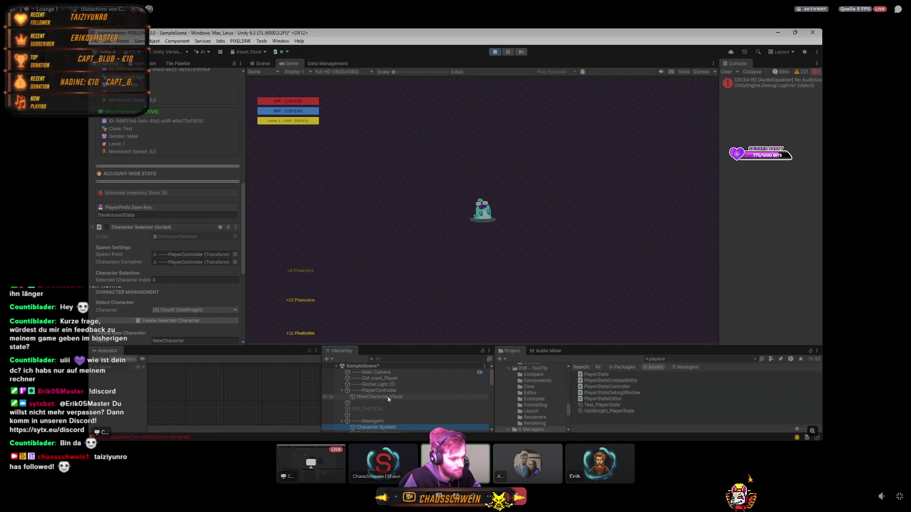
click(387, 395)
click(382, 391)
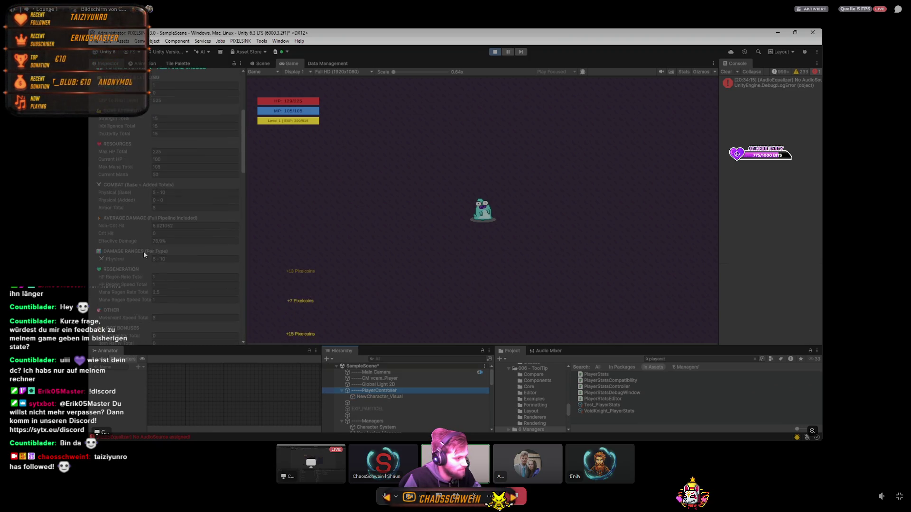
scroll(143, 254, down, 10)
scroll(144, 251, down, 10)
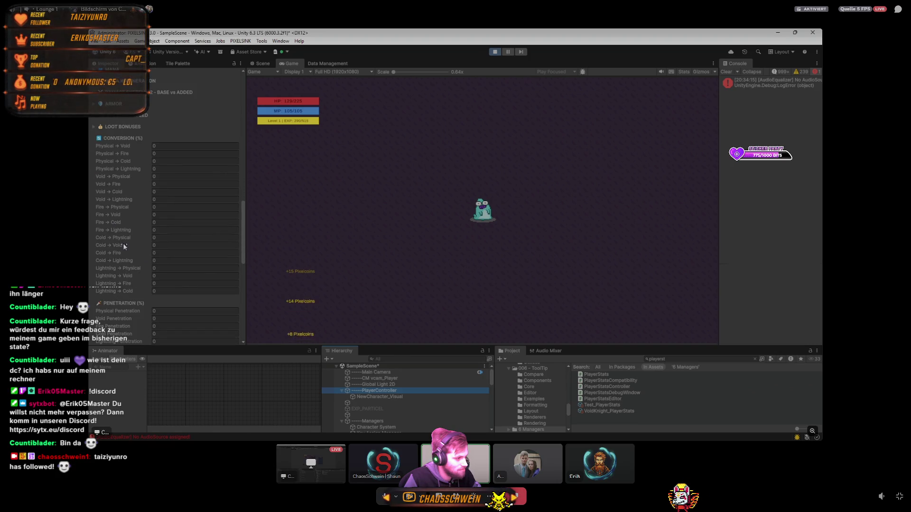
scroll(123, 242, up, 20)
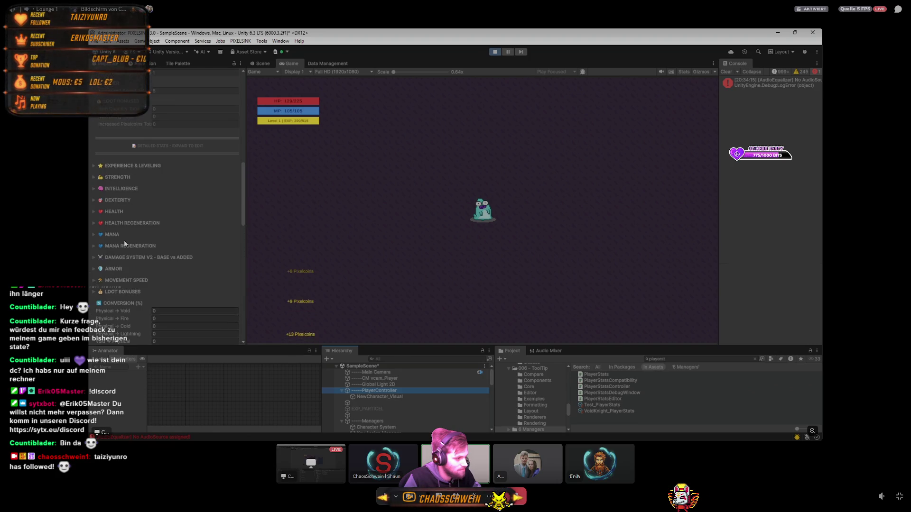
scroll(124, 240, down, 2)
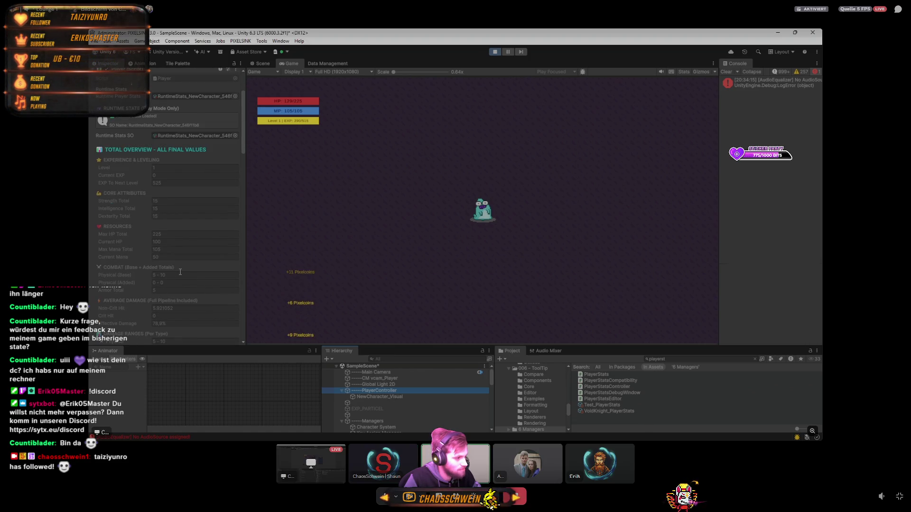
- Review the VoidKnight_PlayerStats asset's stats in the Inspector
click(607, 412)
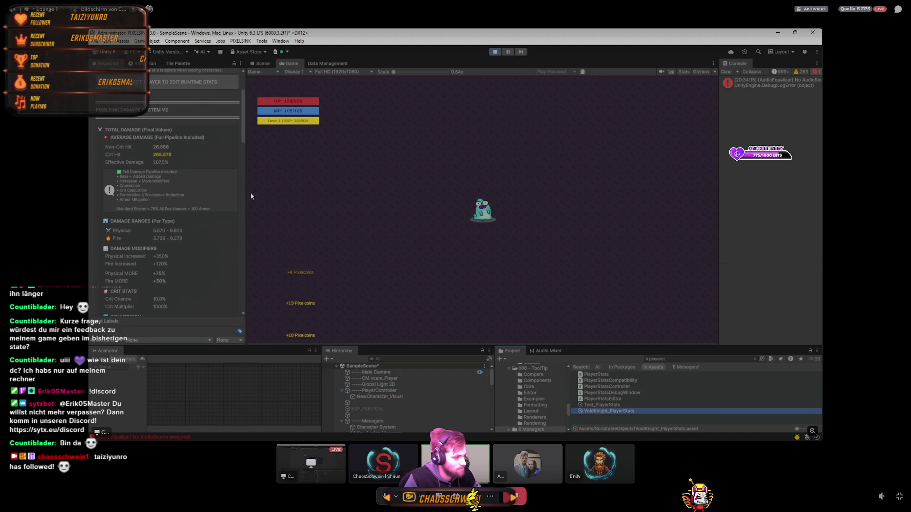
scroll(141, 194, down, 5)
scroll(140, 193, down, 8)
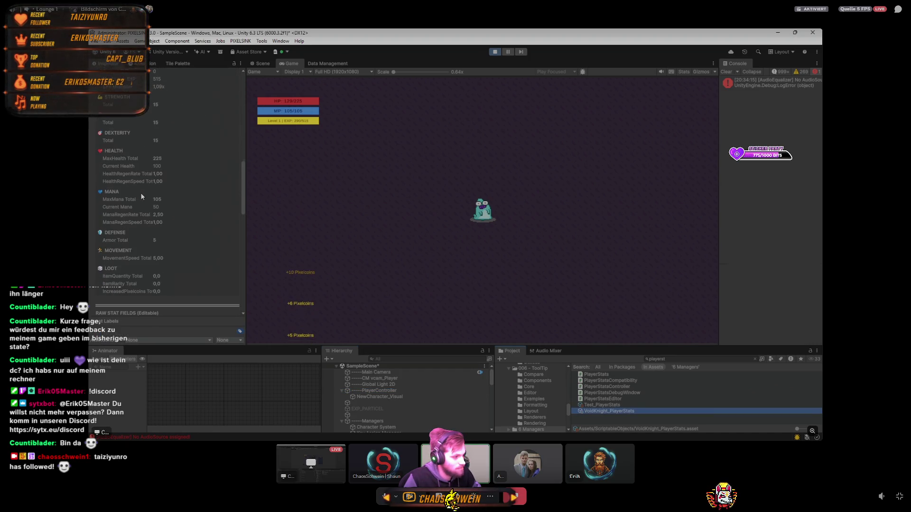
scroll(140, 192, down, 5)
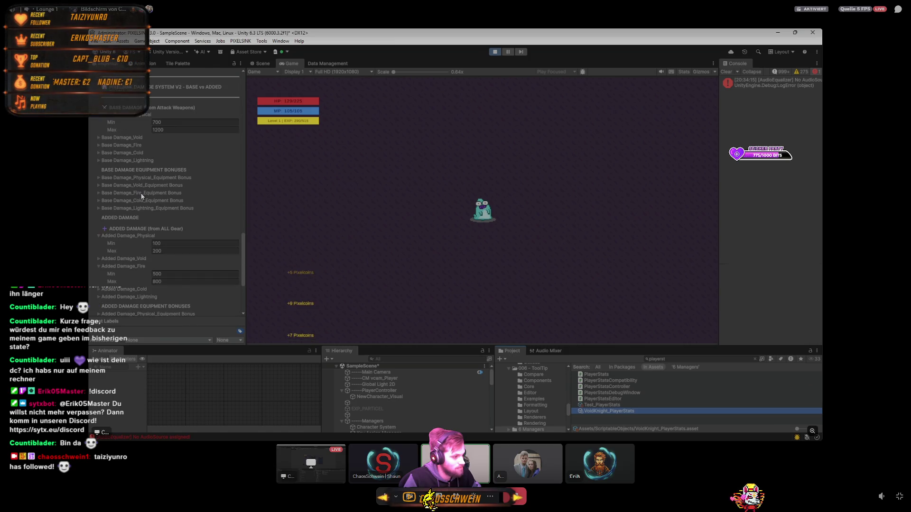
scroll(141, 193, up, 15)
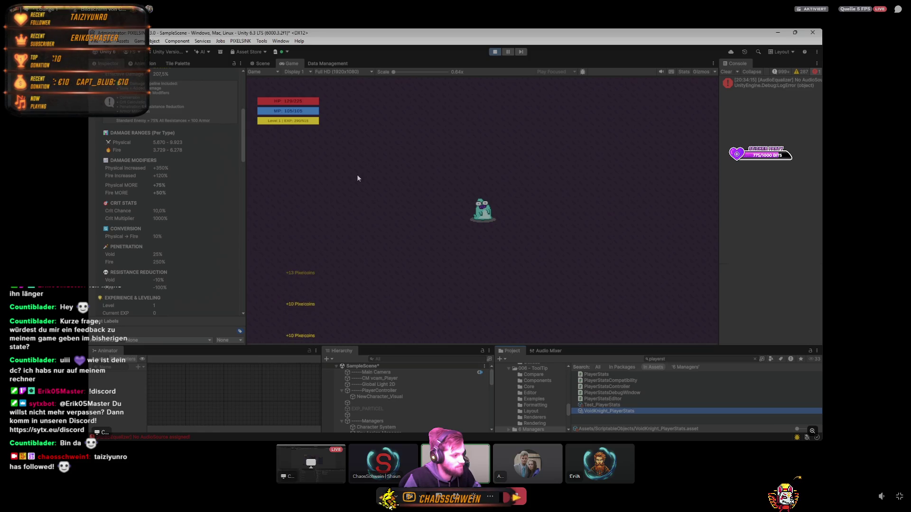
- Inspect Test_PlayerStats, NewCharacter_Visual, and the Character System's Dev Mode settings
click(600, 404)
click(594, 411)
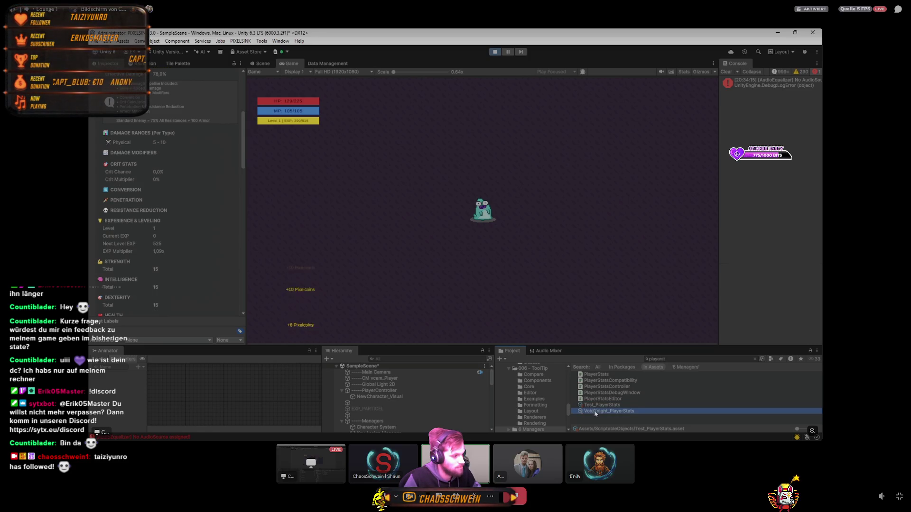
click(389, 397)
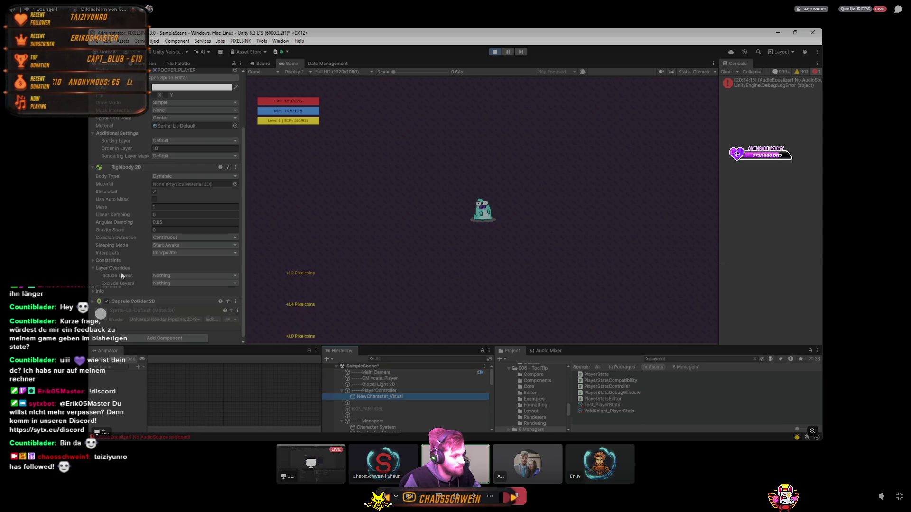
scroll(122, 272, up, 5)
click(462, 426)
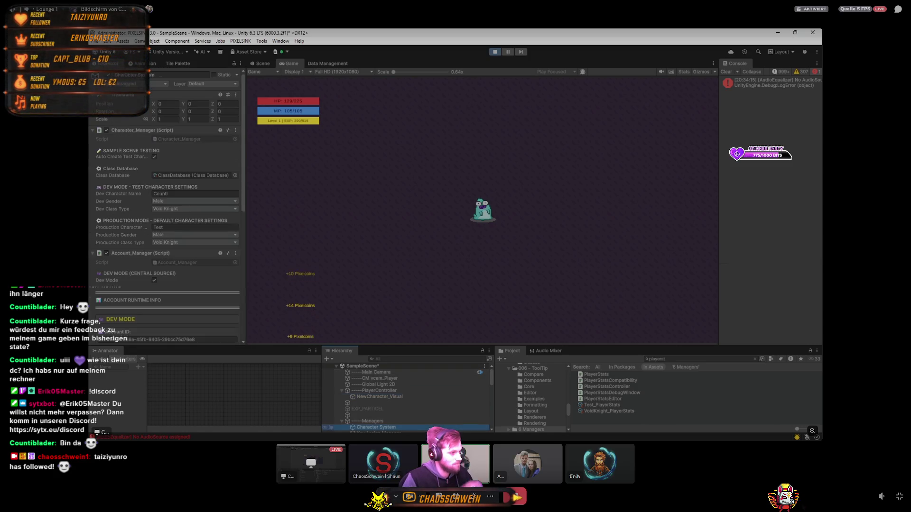
- Make Counti the active character and show its stats panel in-game with the C key
scroll(144, 269, down, 3)
scroll(143, 270, down, 10)
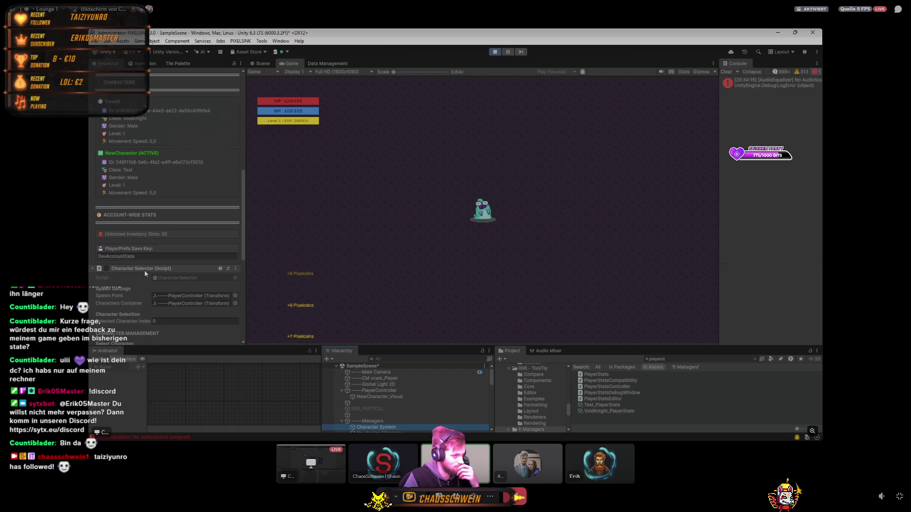
click(196, 228)
click(190, 235)
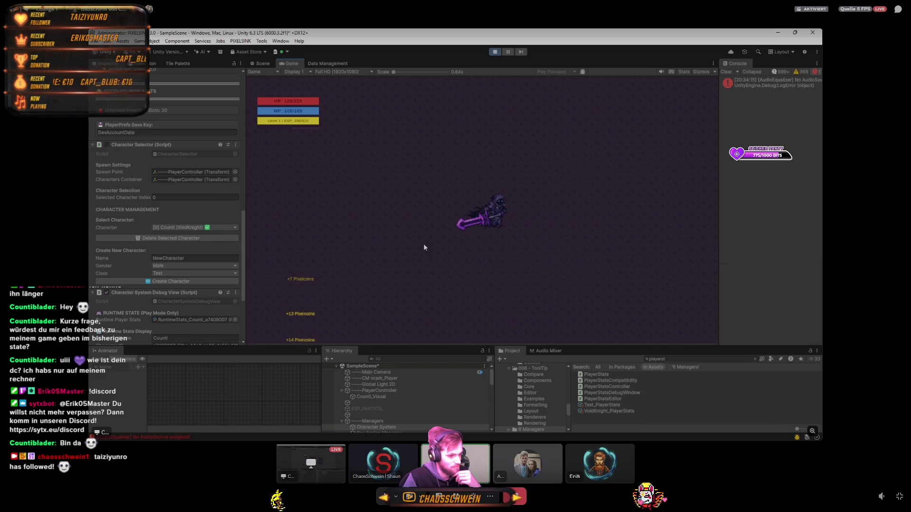
key(c)
scroll(361, 254, down, 5)
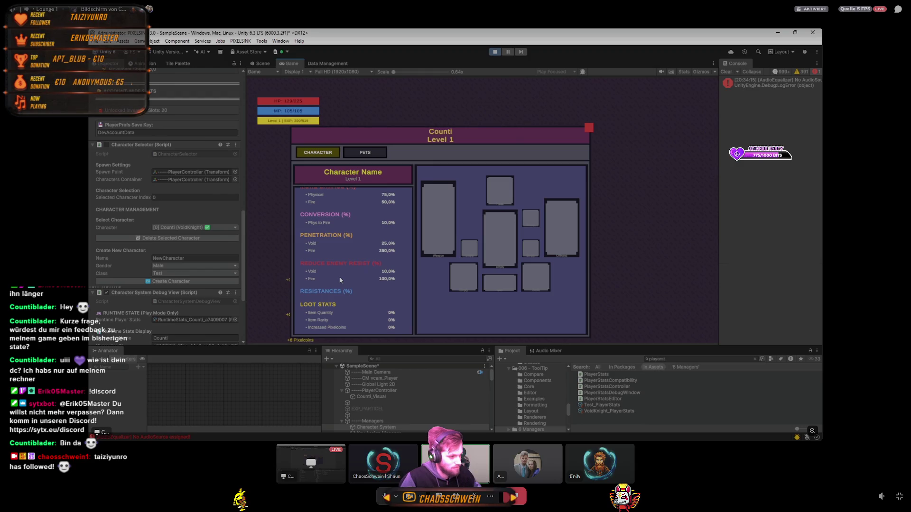
scroll(352, 264, up, 2)
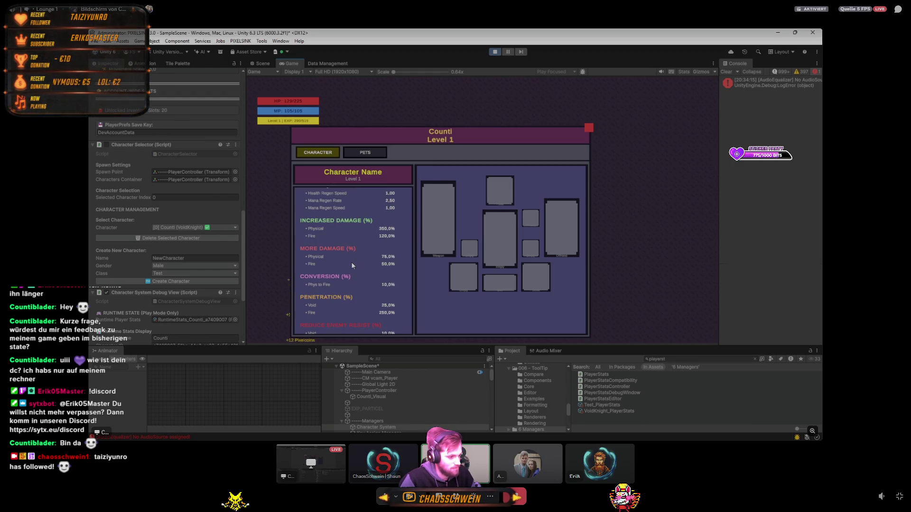
scroll(351, 262, up, 5)
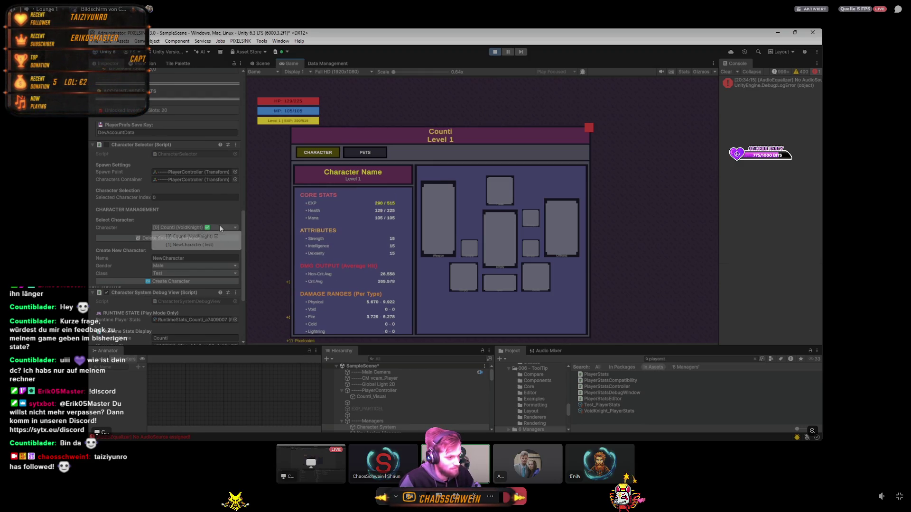
- Switch the active character to NewCharacter and stop Play mode
click(195, 227)
click(183, 243)
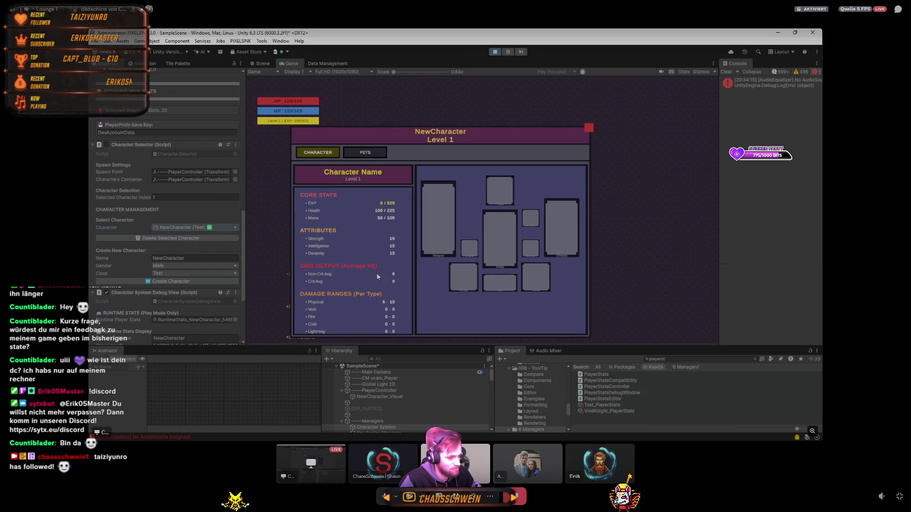
click(499, 51)
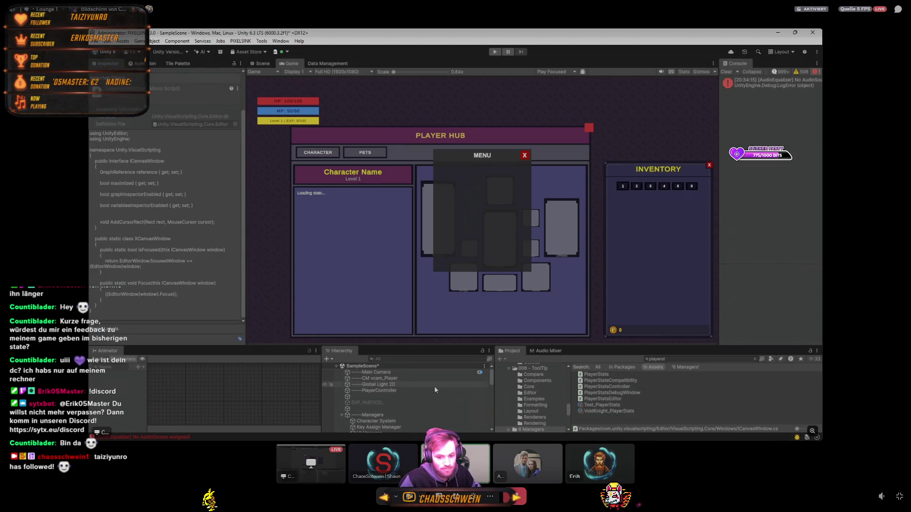
- Turn off Dev Mode in Character System's Account_Manager, play with Ctrl+P, and open Data Management
click(377, 421)
scroll(178, 229, down, 5)
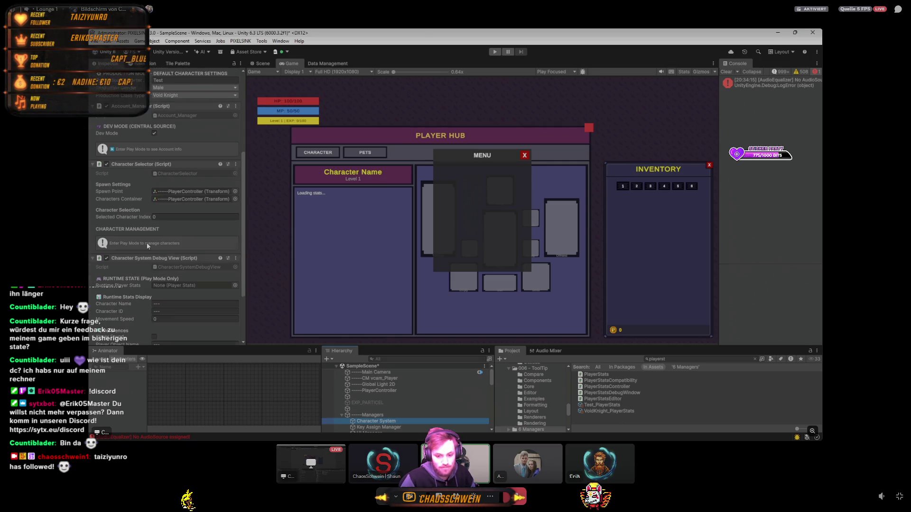
click(155, 133)
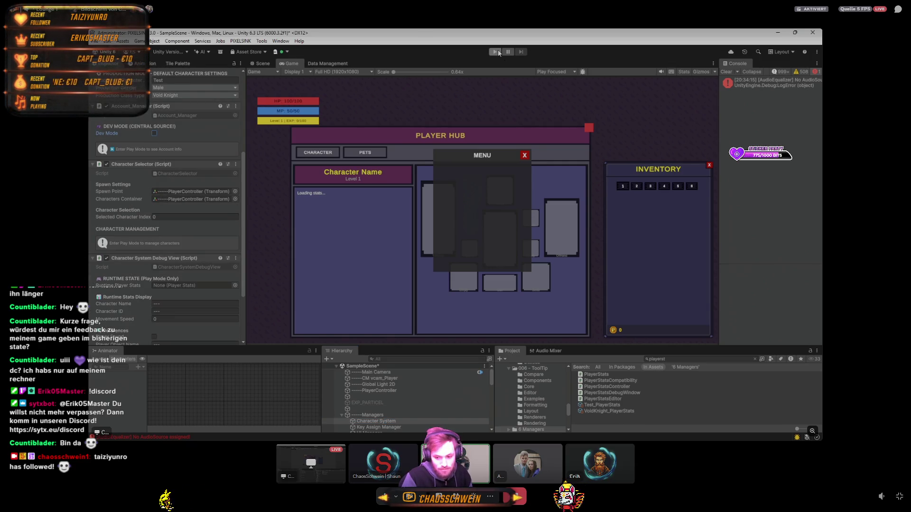
key(ctrl+p)
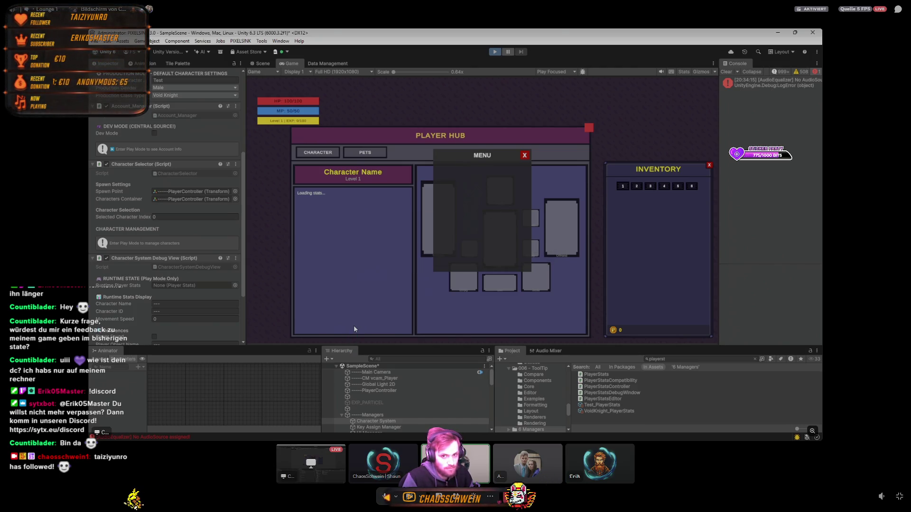
click(331, 63)
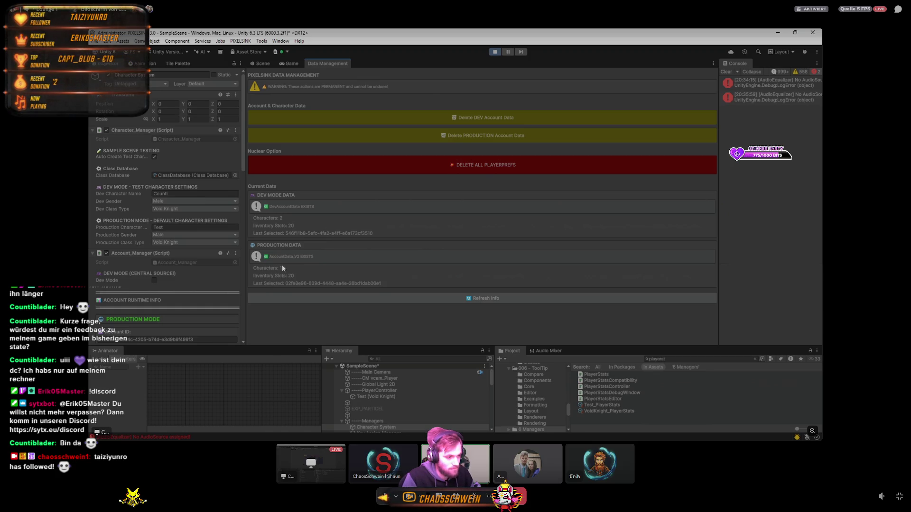
- Review Account Runtime Info in the Game view, then open the inventory with the I key
click(279, 63)
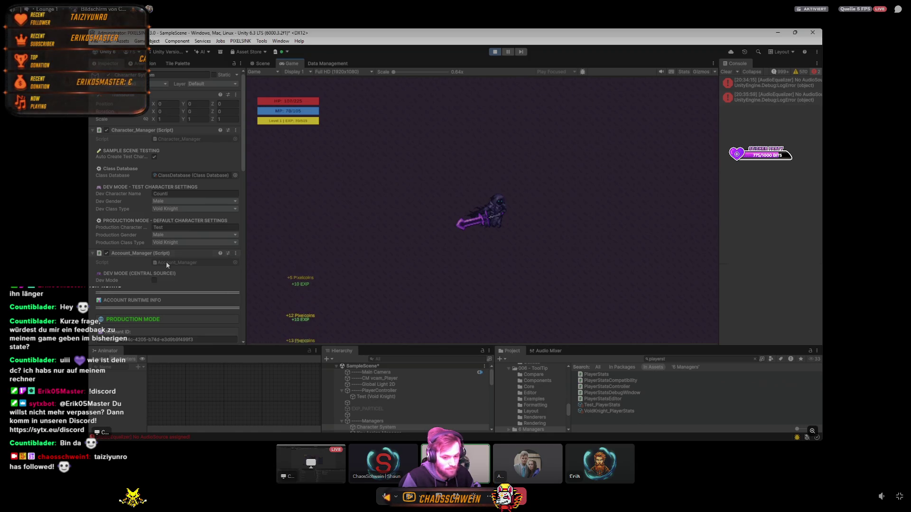
scroll(135, 282, down, 5)
scroll(135, 280, down, 1)
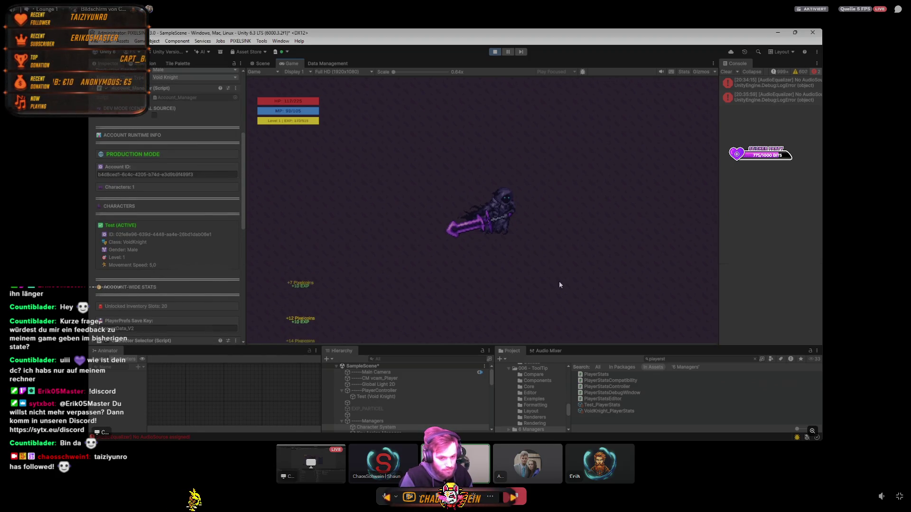
drag(419, 345, 417, 343)
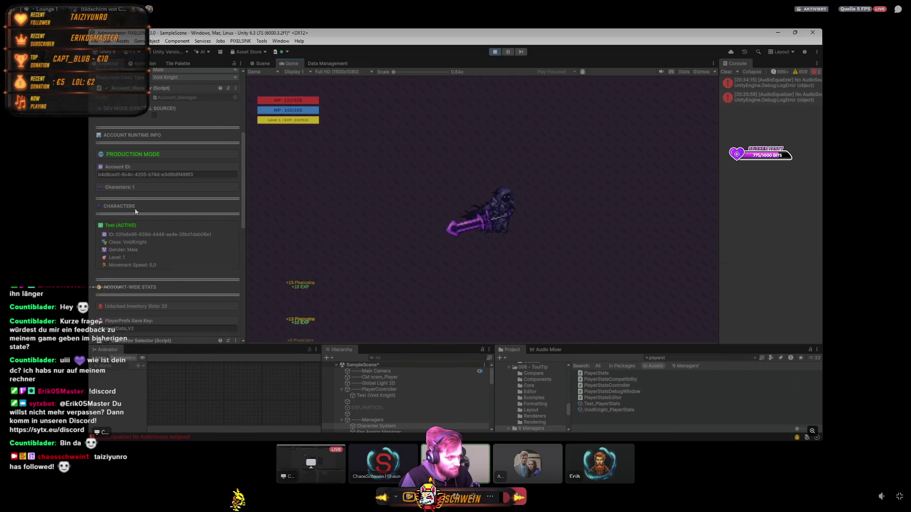
scroll(400, 410, down, 2)
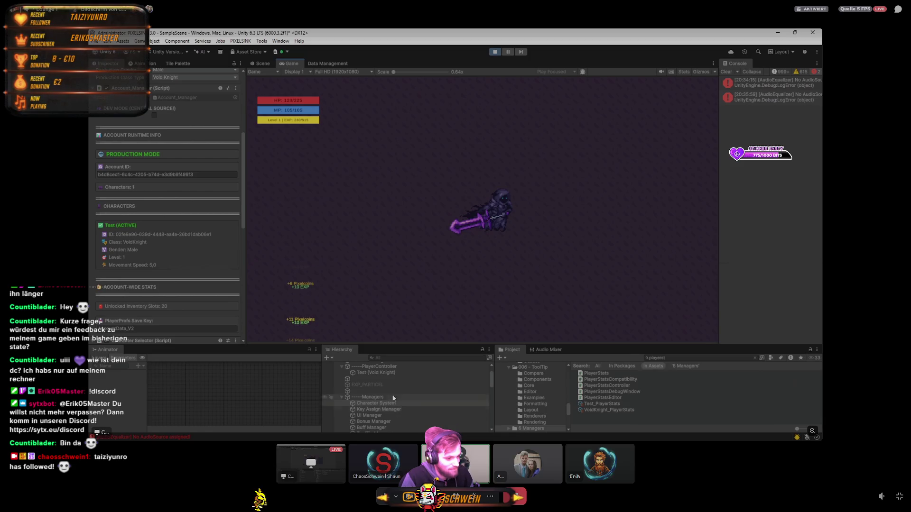
scroll(150, 244, down, 3)
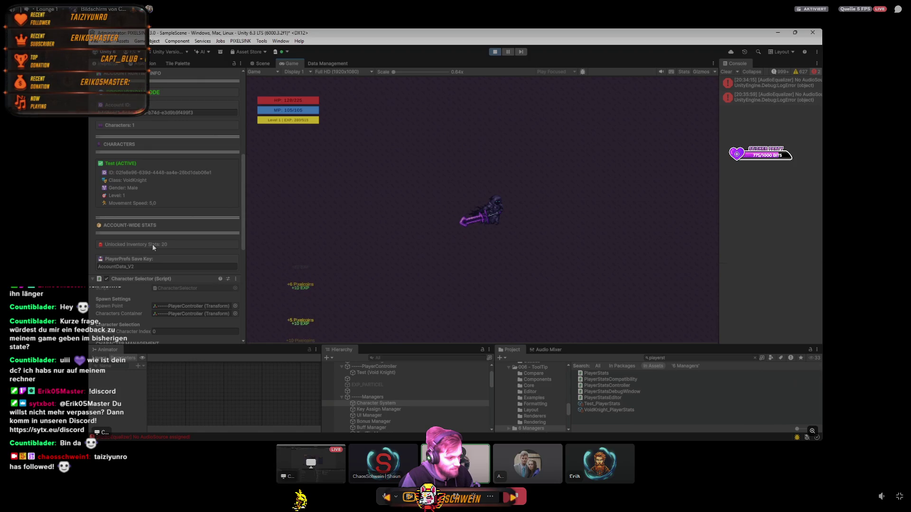
key(i)
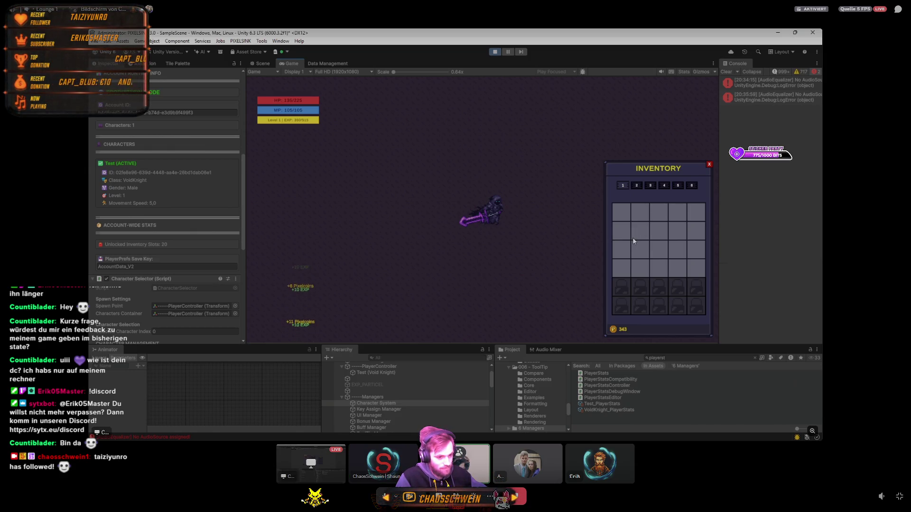
click(636, 185)
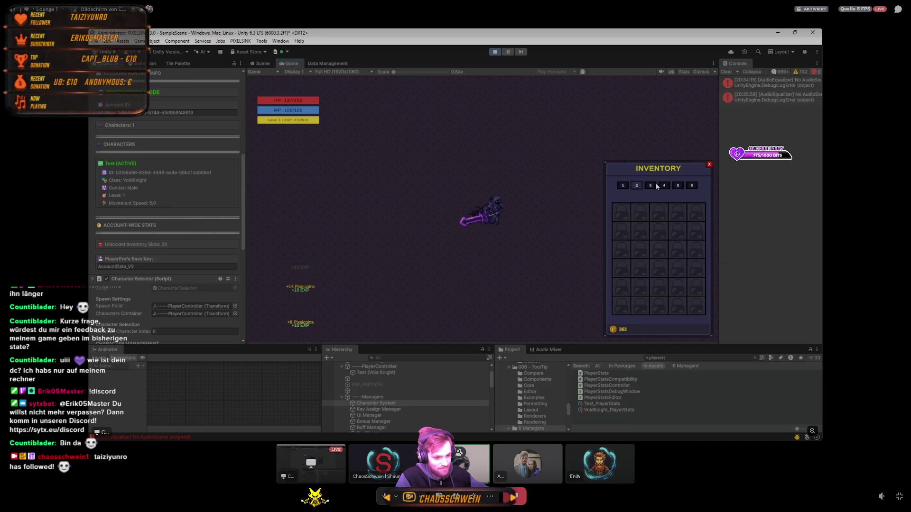
click(626, 187)
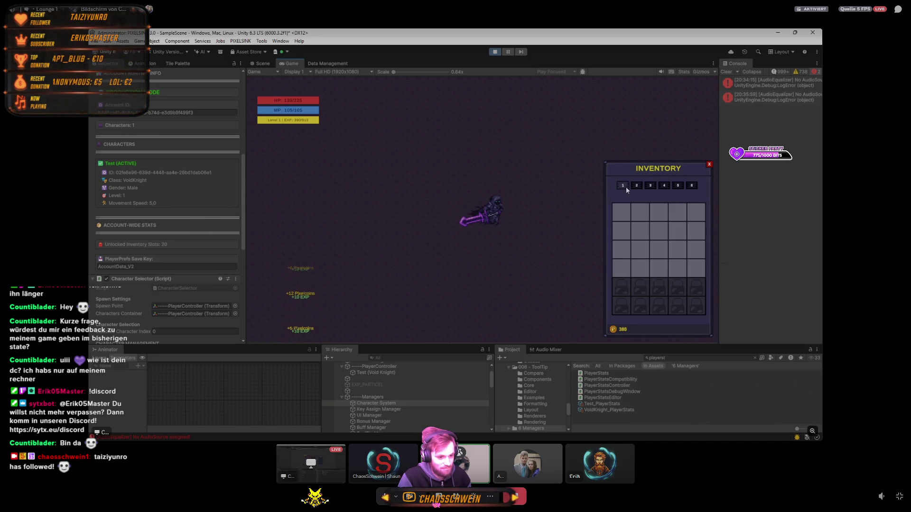
click(638, 184)
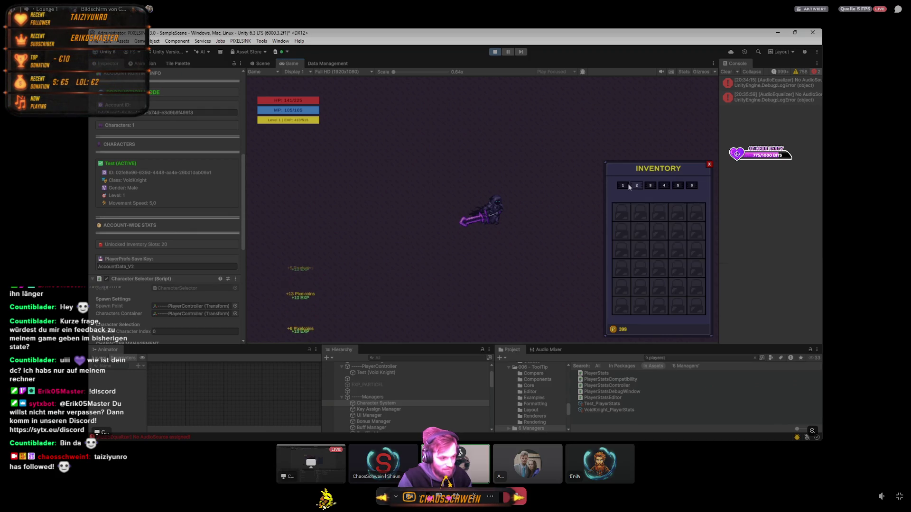
click(626, 185)
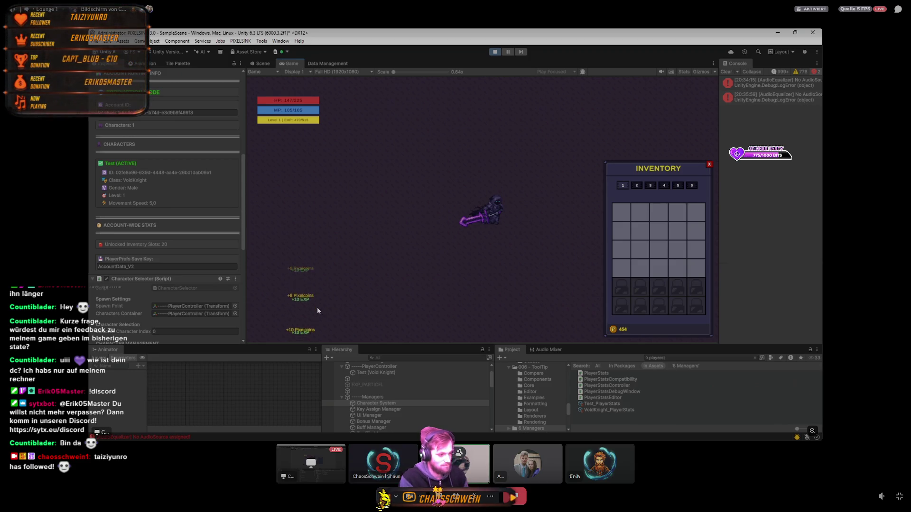
scroll(409, 402, down, 5)
- Set the TestItemDropper's Drop Interval to 0.01 and close the inventory panel
click(375, 392)
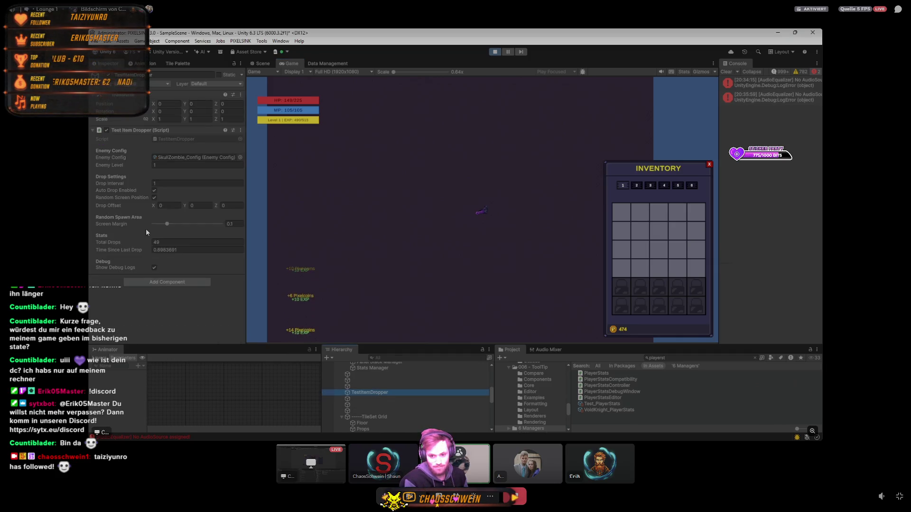
click(164, 184)
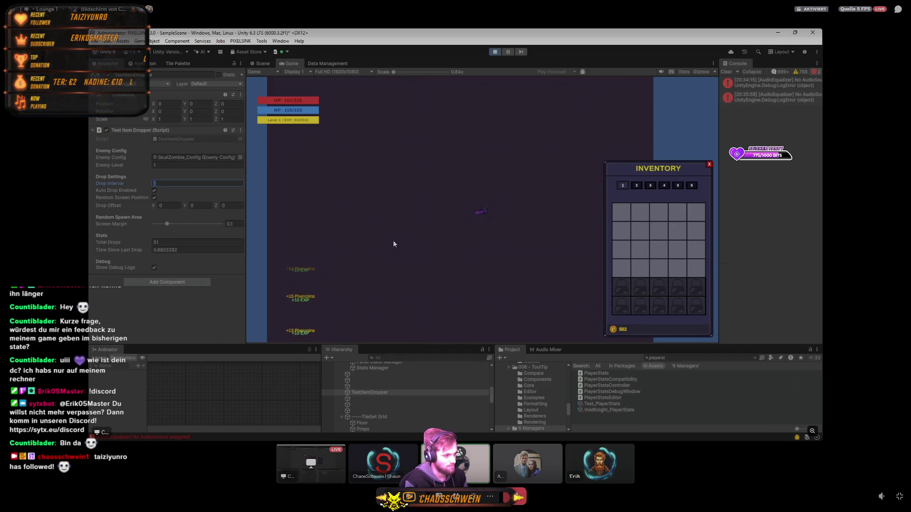
click(500, 231)
text(0.5)
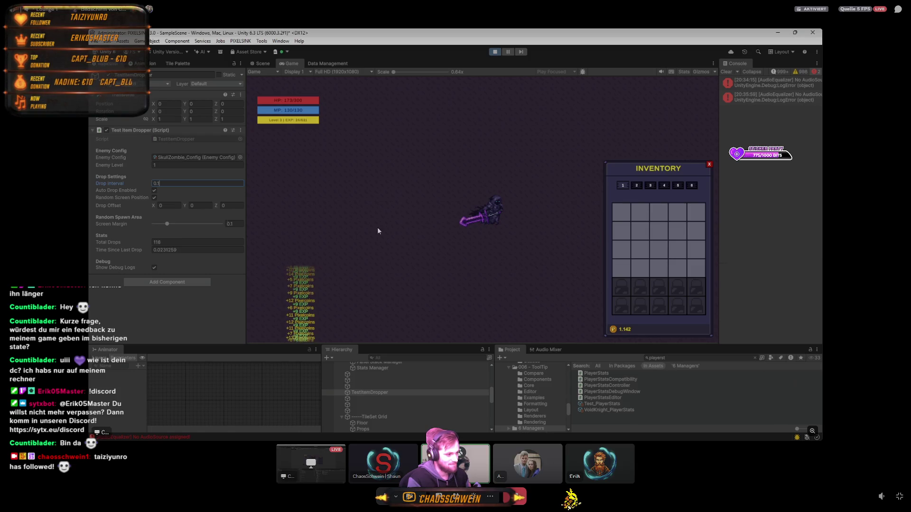
text(0)
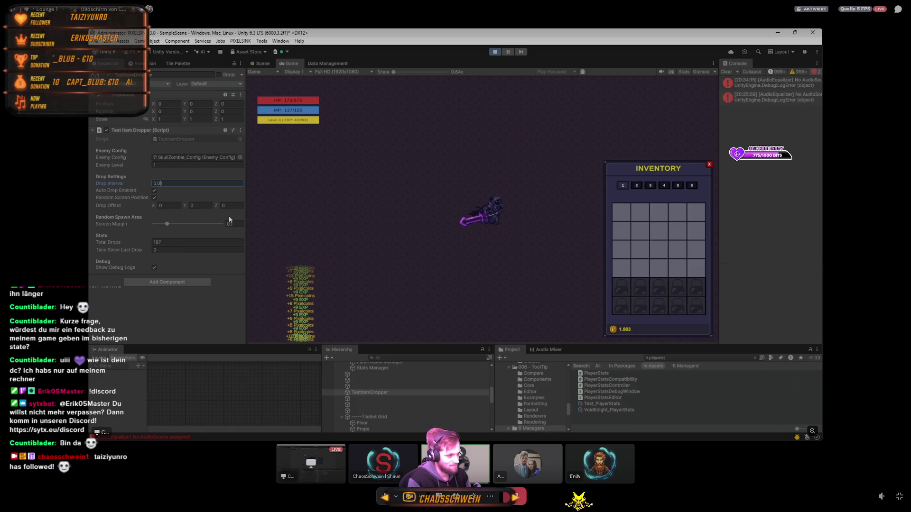
key(Return)
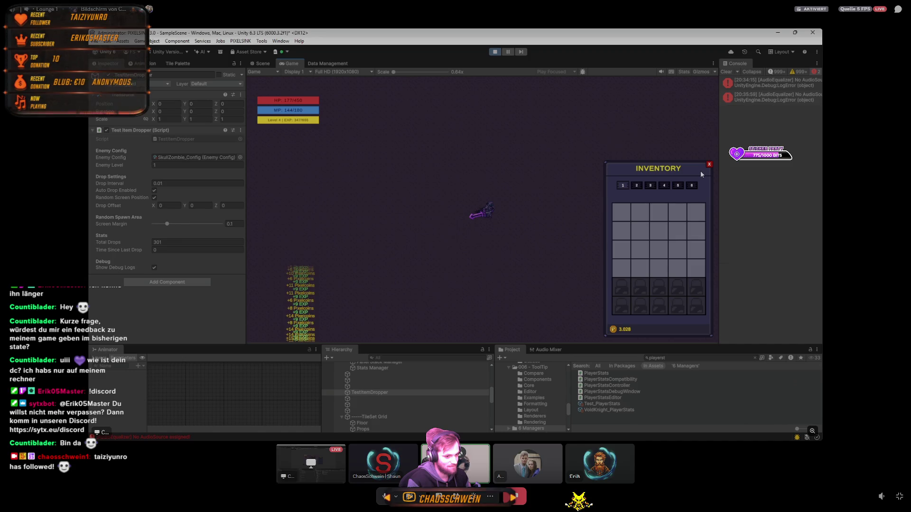
click(709, 166)
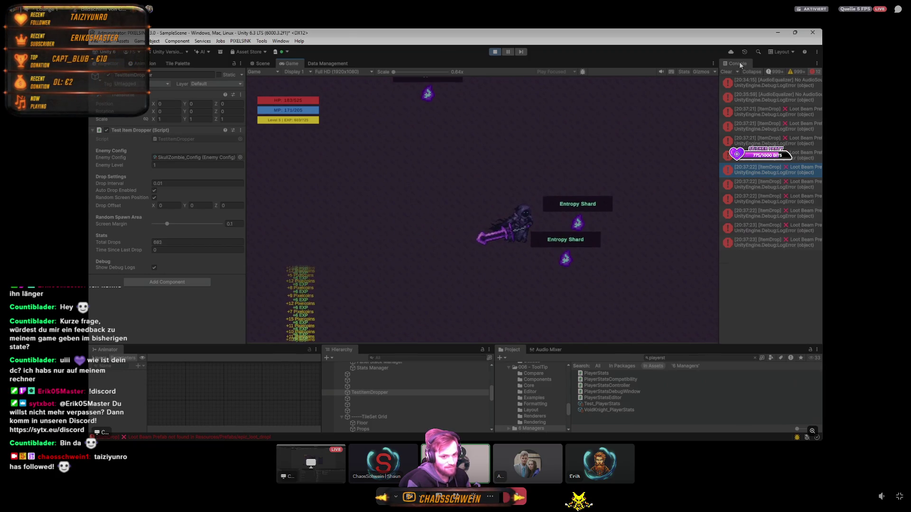
- Show all Console messages, widen the Console beside the Game view, and scroll through the drop logs
click(771, 72)
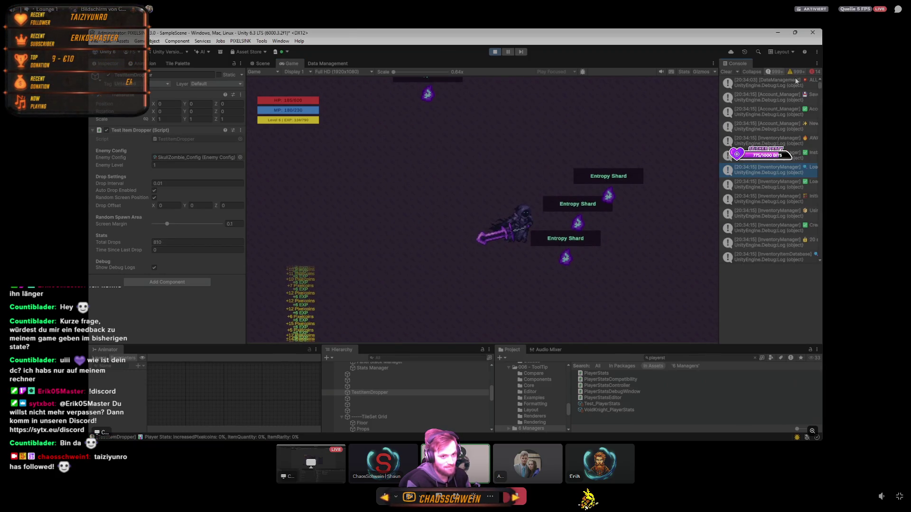
drag(719, 203, 474, 203)
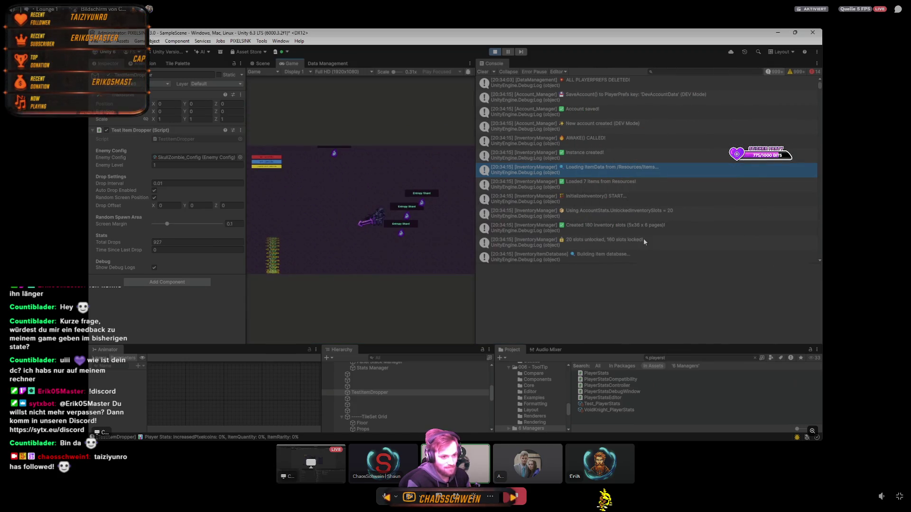
scroll(771, 206, down, 5)
drag(819, 86, 819, 259)
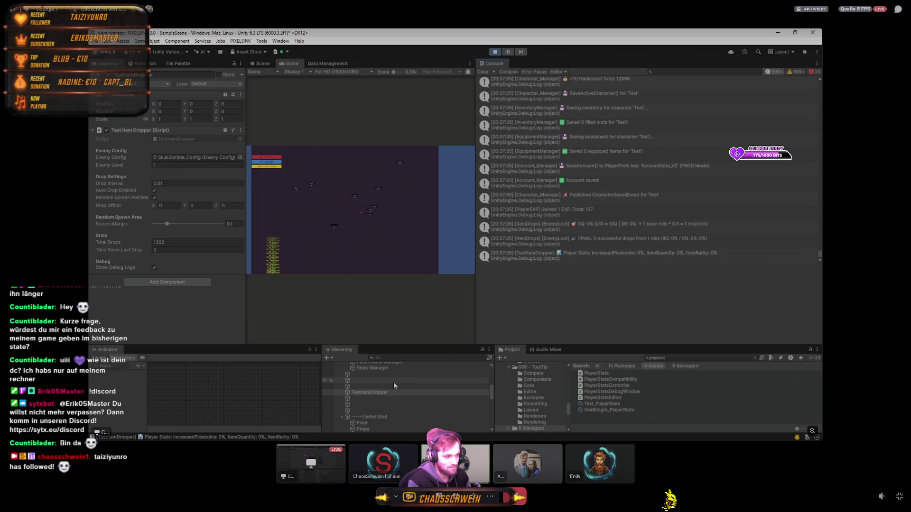
scroll(384, 387, up, 2)
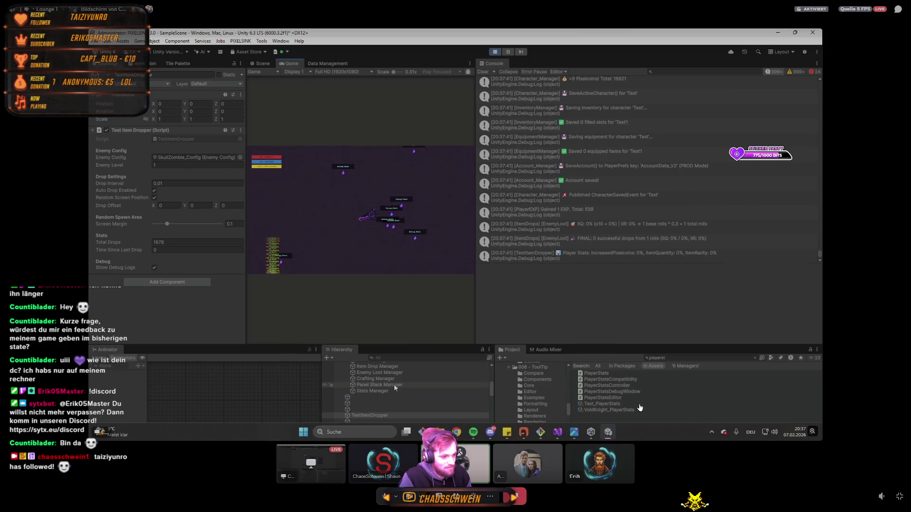
scroll(394, 384, up, 3)
scroll(391, 383, up, 4)
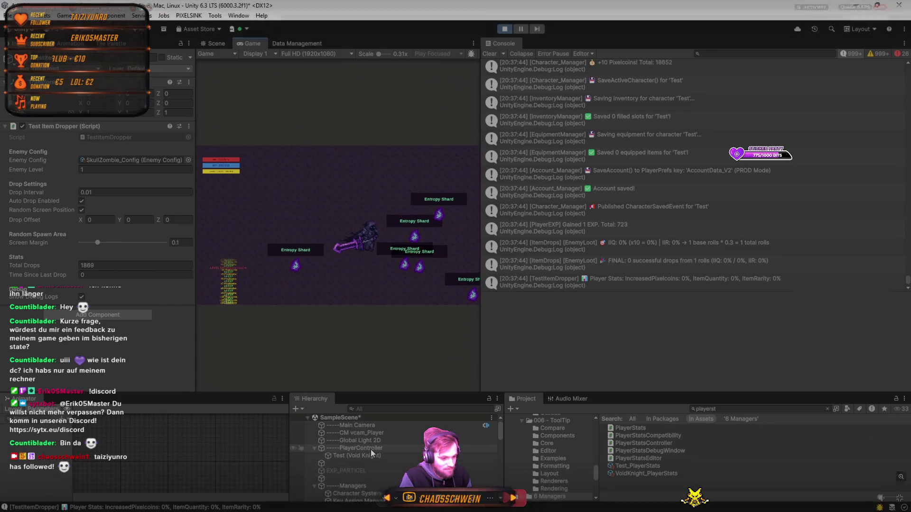
- Select PlayerController and expand its LOOT BONUSES foldout, showing Base Item Quantity 1
click(371, 449)
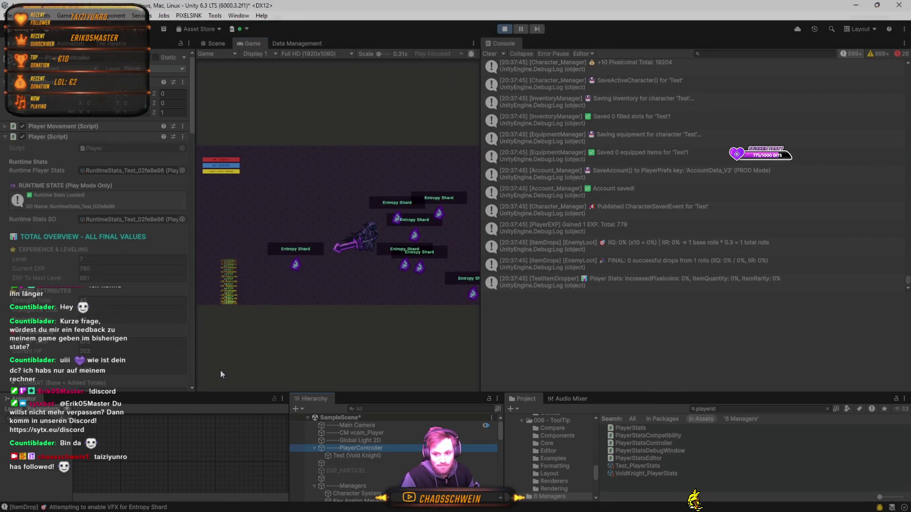
scroll(188, 96, down, 10)
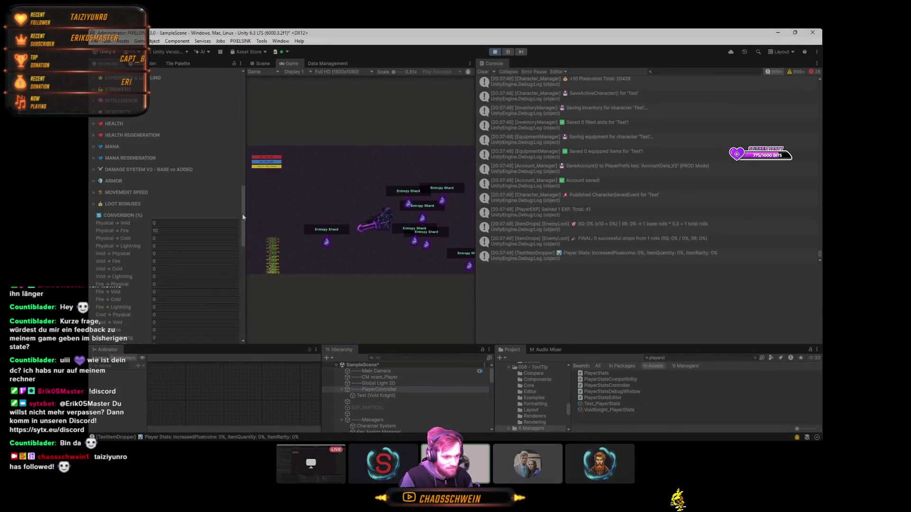
drag(242, 217, 241, 274)
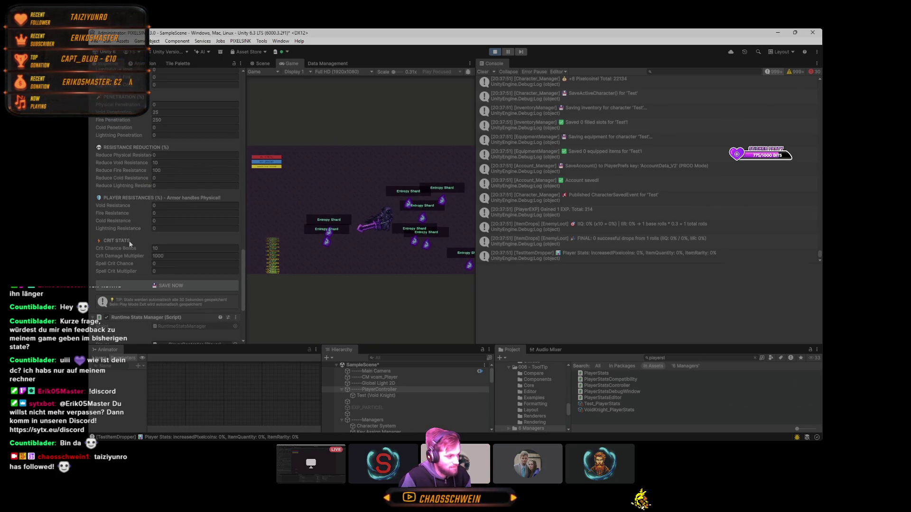
scroll(129, 244, up, 3)
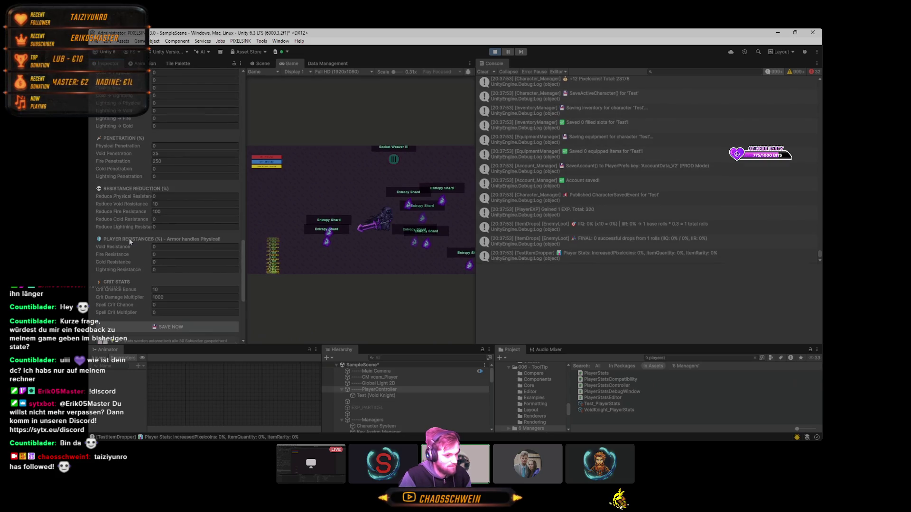
scroll(129, 242, up, 15)
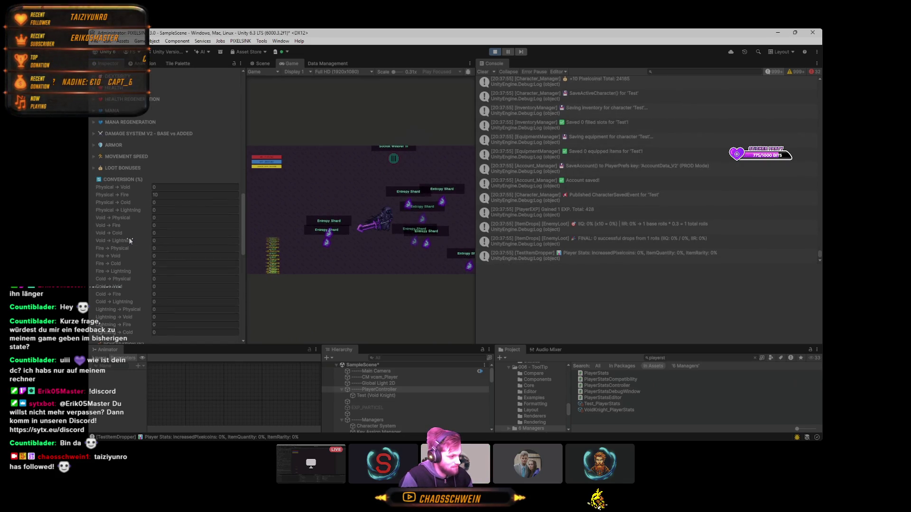
click(95, 168)
text(1)
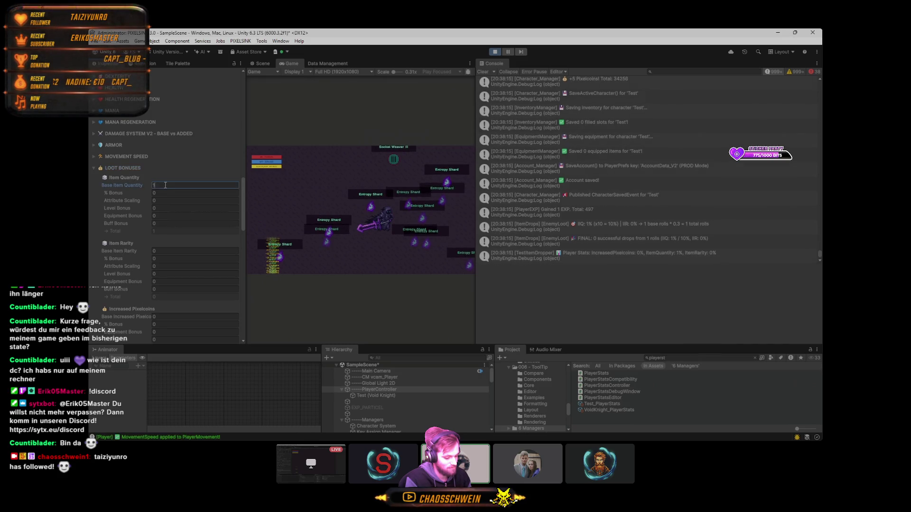
- Raise Base Item Quantity to 100, then 10000, and widen the Game view
text(00)
key(Return)
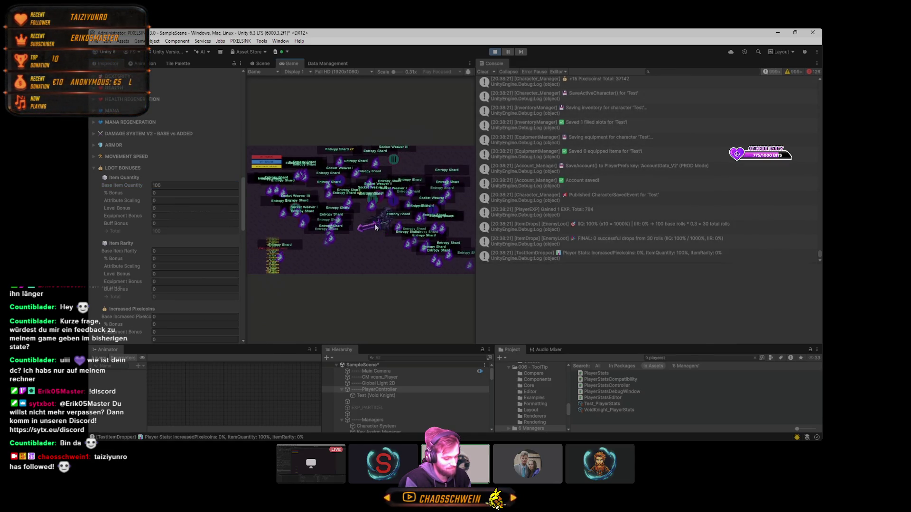
scroll(373, 226, down, 5)
scroll(362, 225, up, 5)
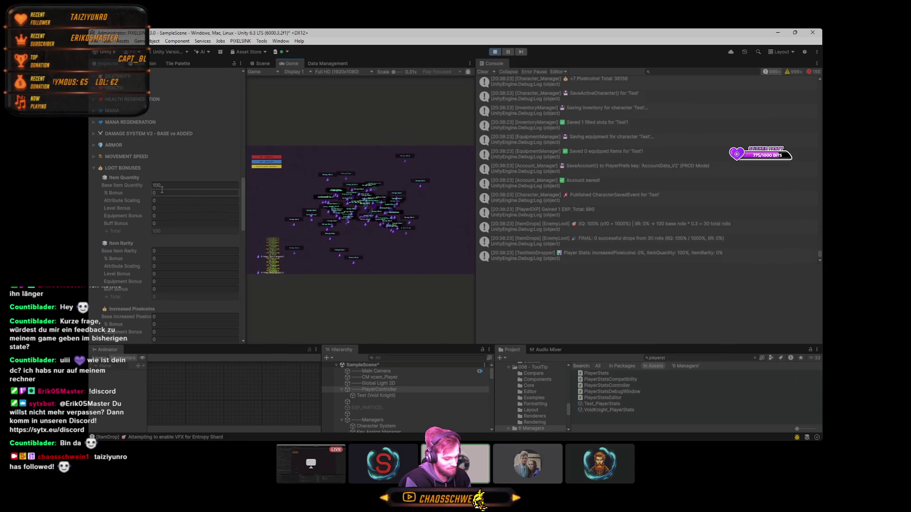
text(00)
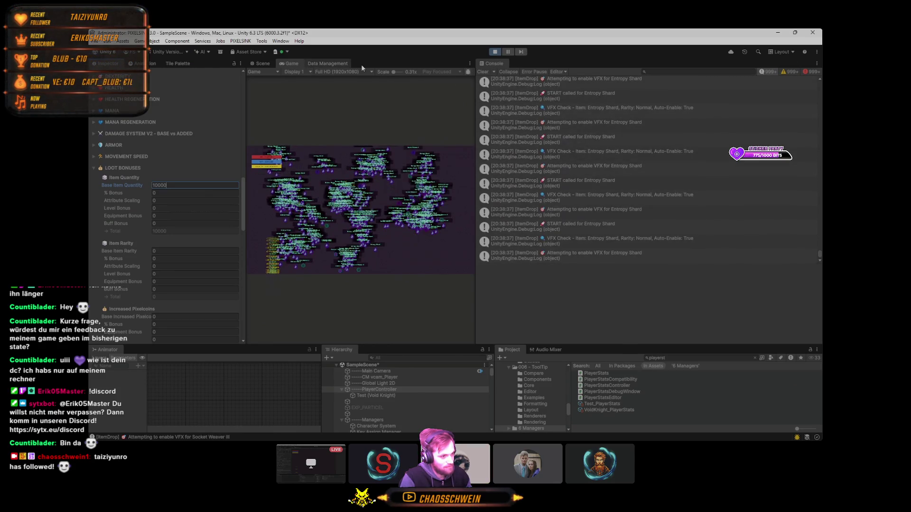
drag(475, 104, 763, 95)
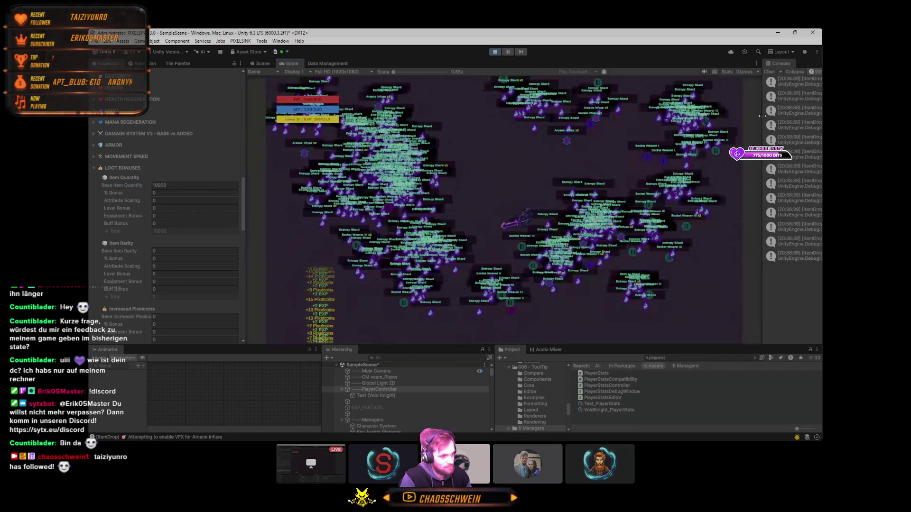
- Show the Game view rendering stats and trim Base Item Quantity down to 10
click(729, 72)
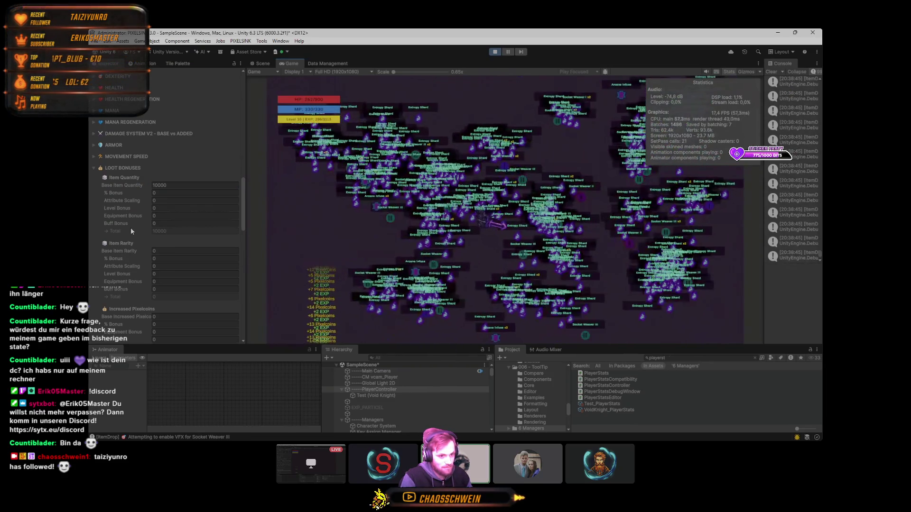
scroll(397, 419, down, 3)
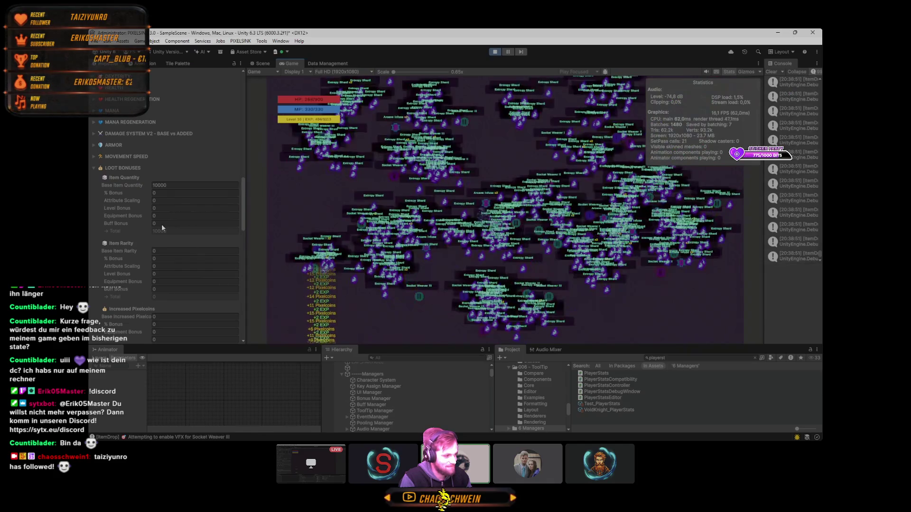
click(172, 185)
click(174, 188)
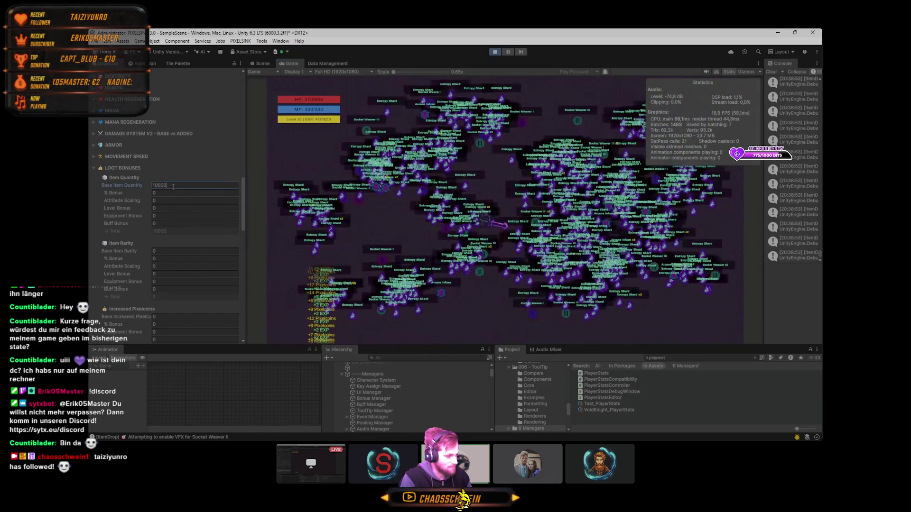
key(BackSpace)
key(BackSpace)
key(BackSpace)
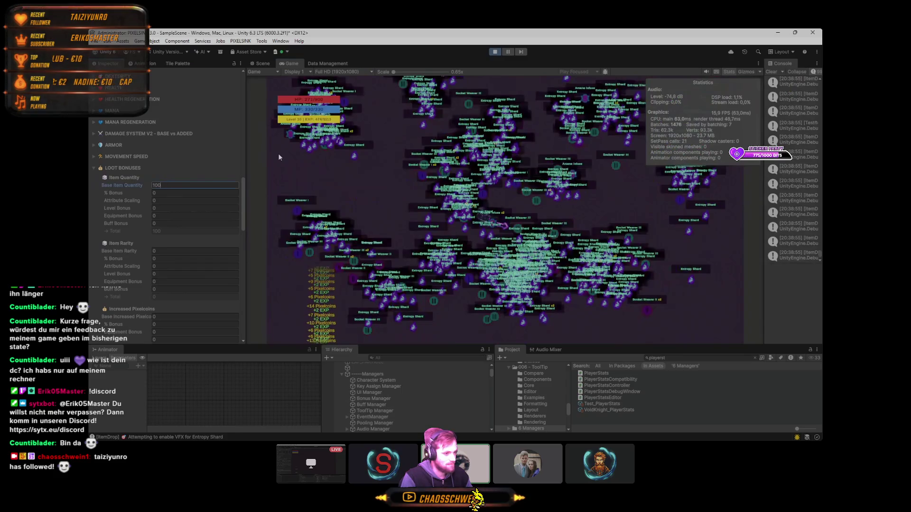
- Set Base Item Rarity to 10000 and re-enter Base Item Quantity as 10
click(175, 250)
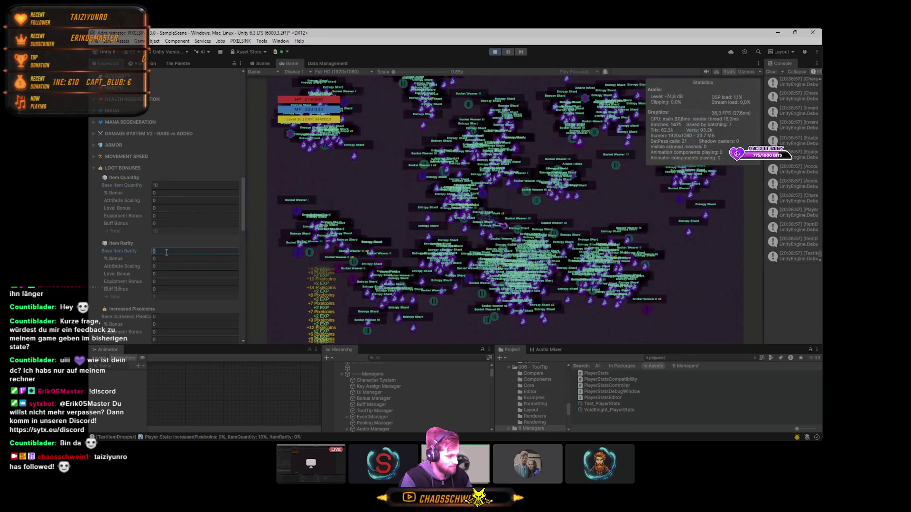
text(10000)
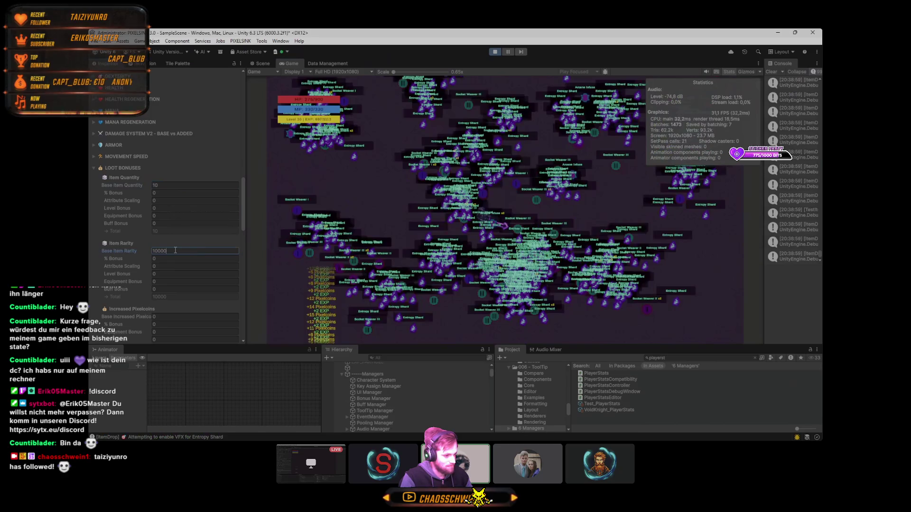
click(170, 185)
text(100)
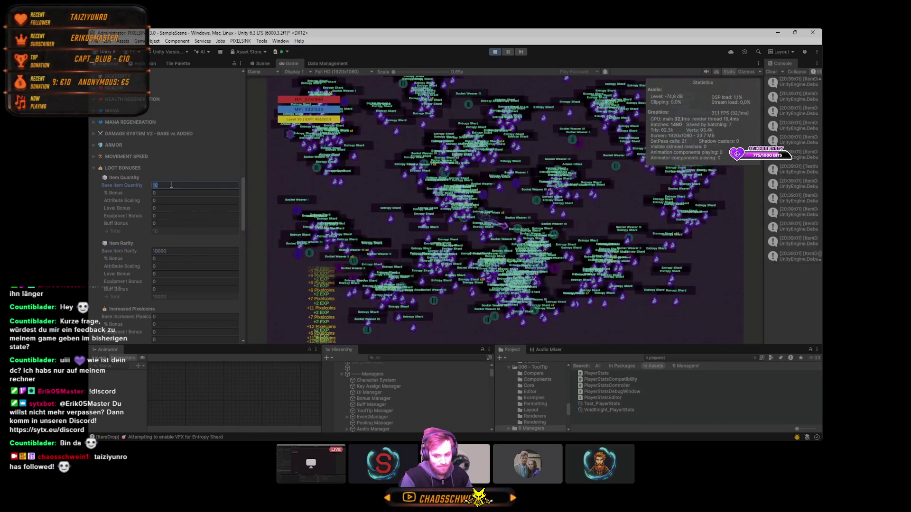
key(BackSpace)
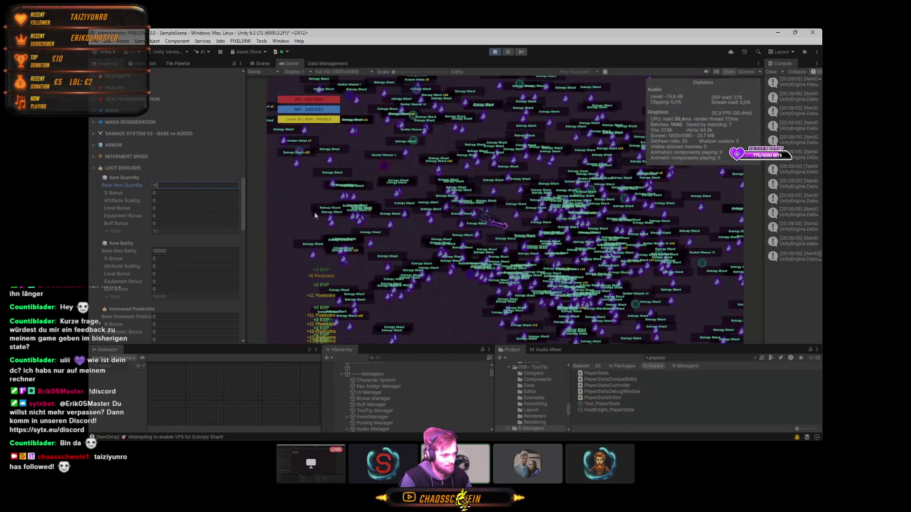
key(Return)
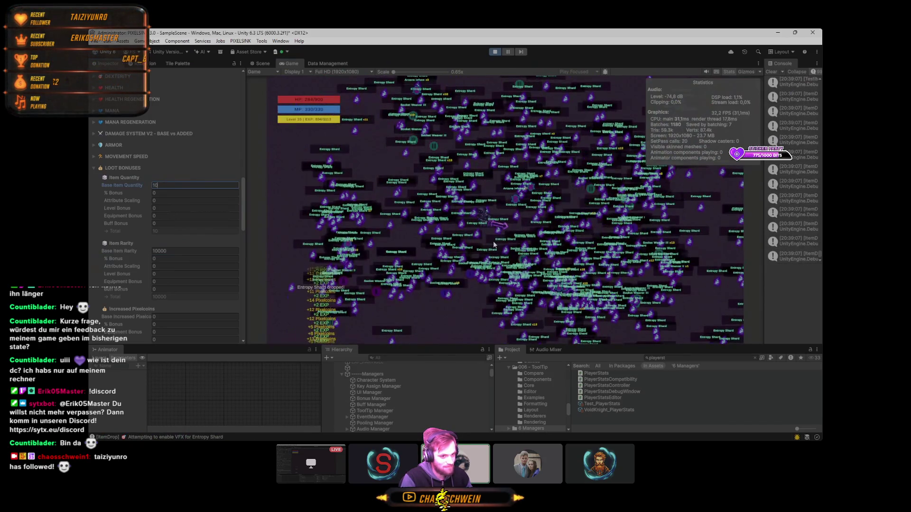
scroll(502, 233, up, 3)
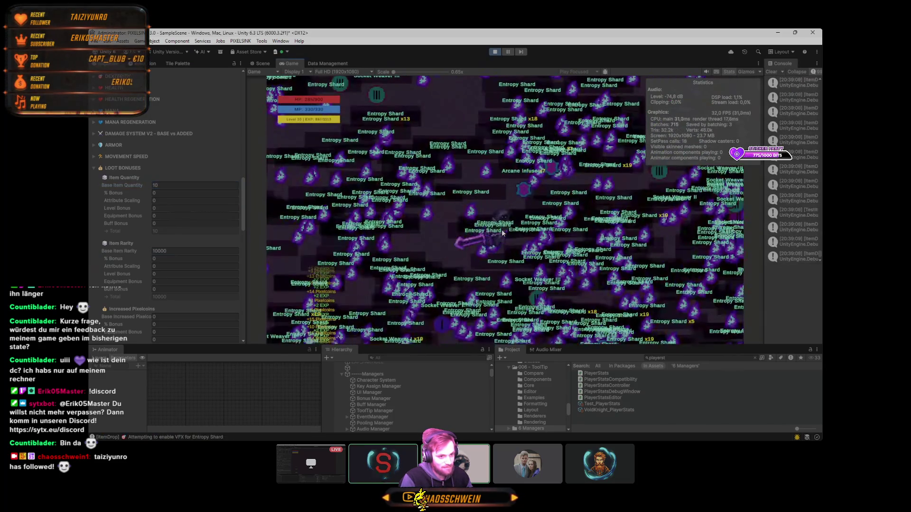
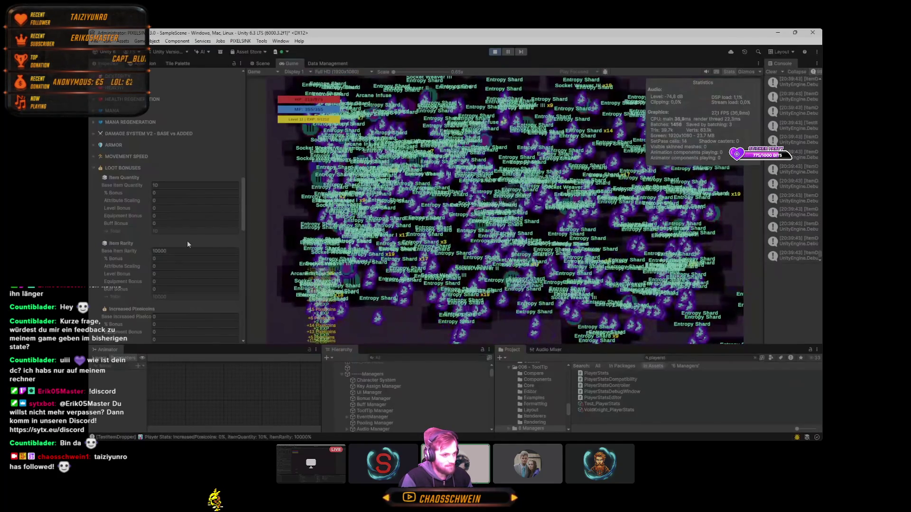
- Set Base Item Rarity and Base Item Quantity in Loot Bonuses to 0
double_click(170, 251)
key(BackSpace)
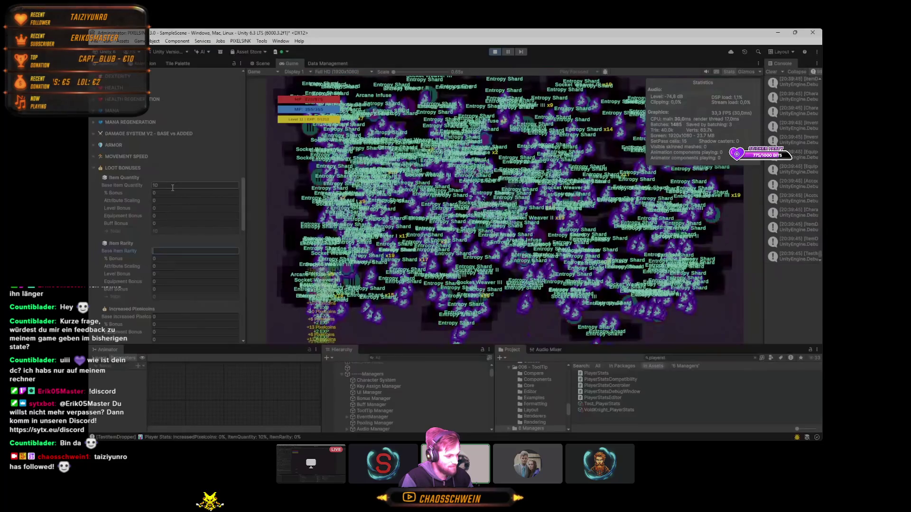
double_click(170, 185)
key(BackSpace)
click(532, 318)
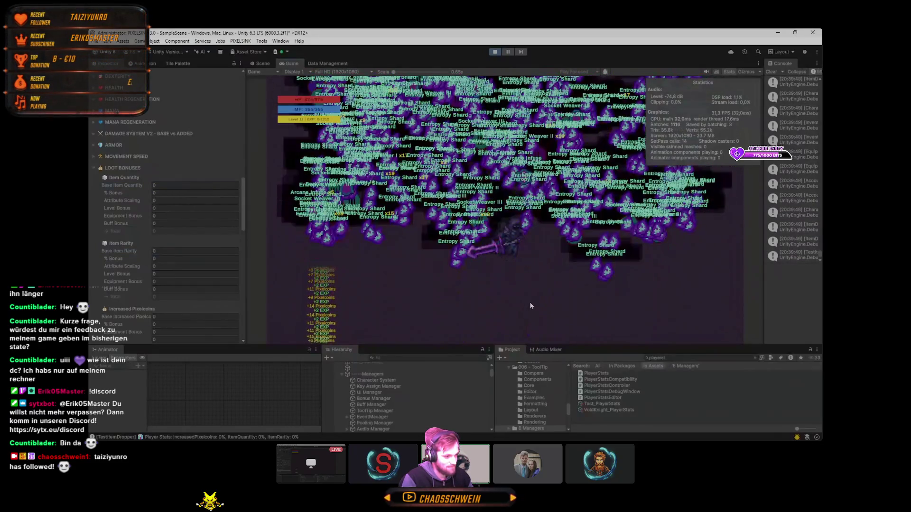
- Walk the character downward, away from the shard swarm
key(s)
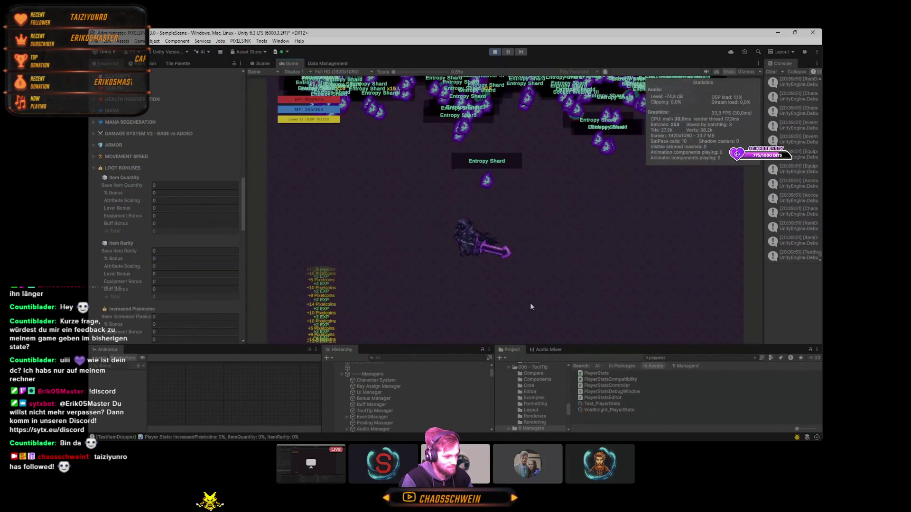
key(s)
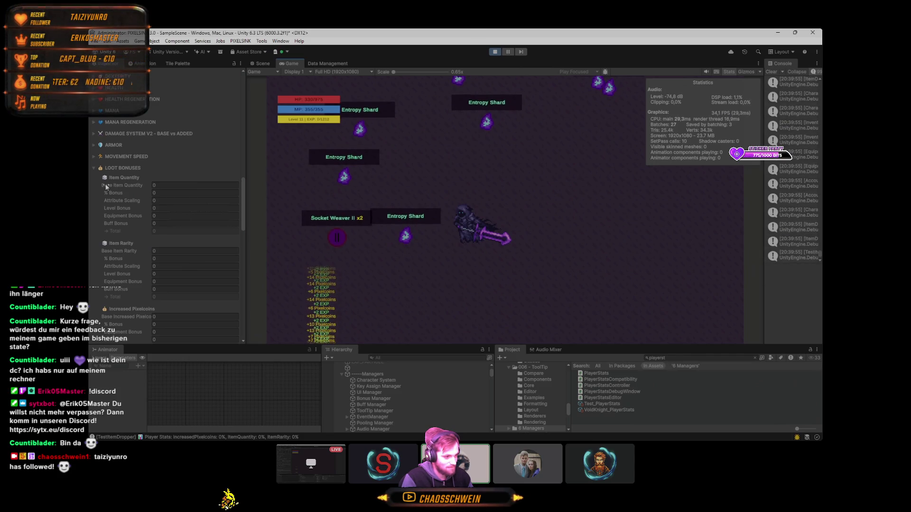
scroll(122, 206, up, 4)
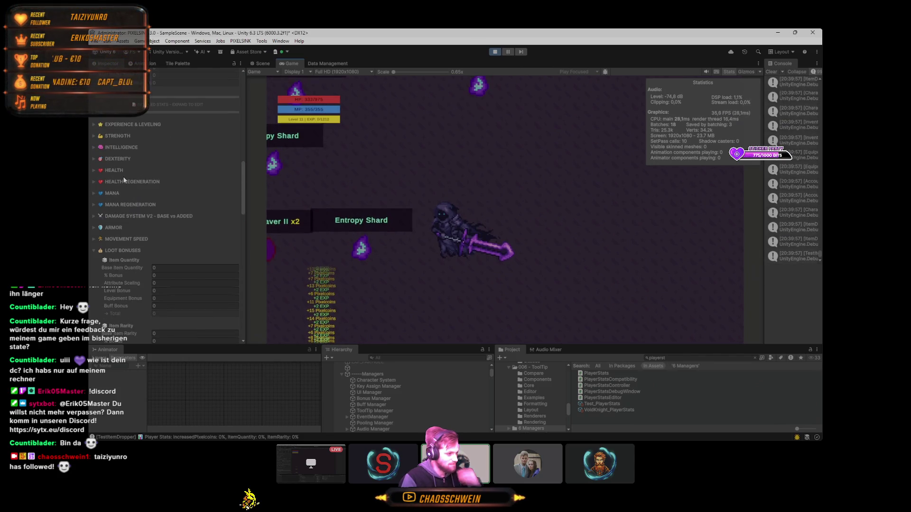
- Open the character stats window and raise Base Max Health from 100 to about 229, giving 1104 HP
key(c)
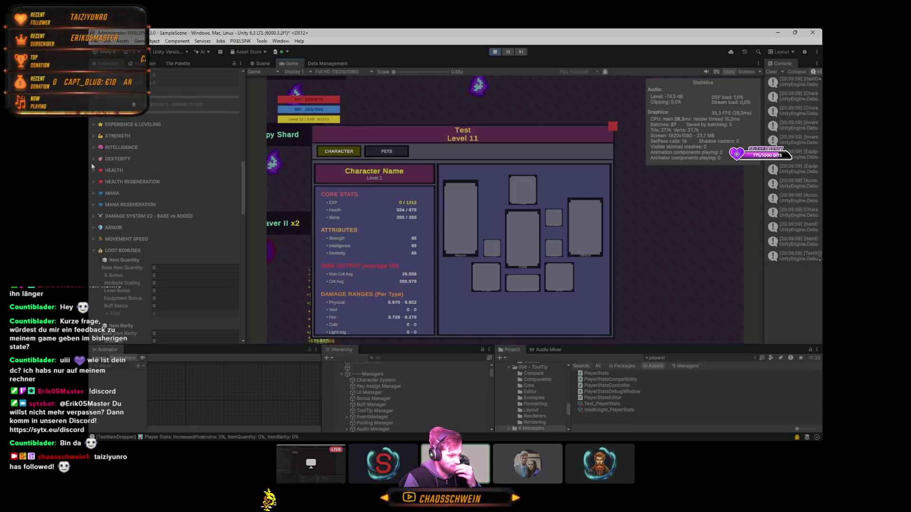
click(93, 170)
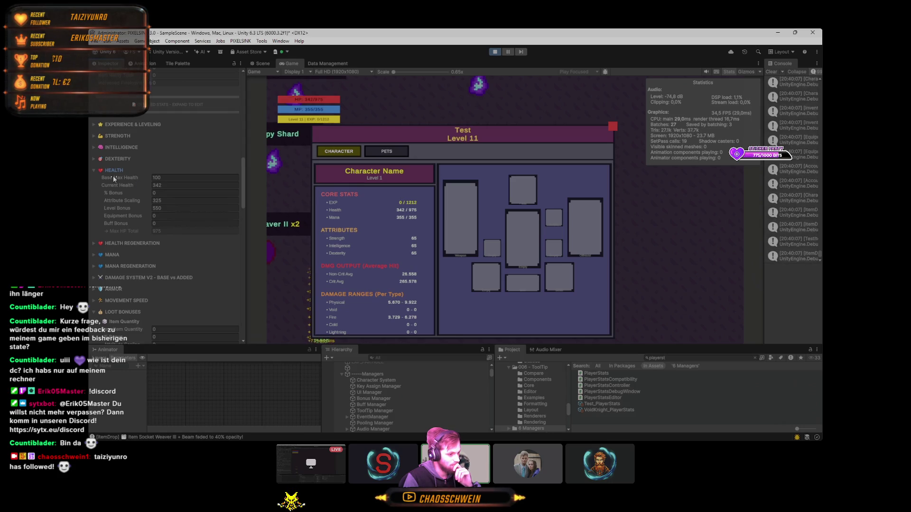
mouse_move(118, 177)
mouse_down()
mouse_move(332, 169)
mouse_move(616, 196)
mouse_move(688, 230)
mouse_move(312, 209)
mouse_move(413, 212)
mouse_up()
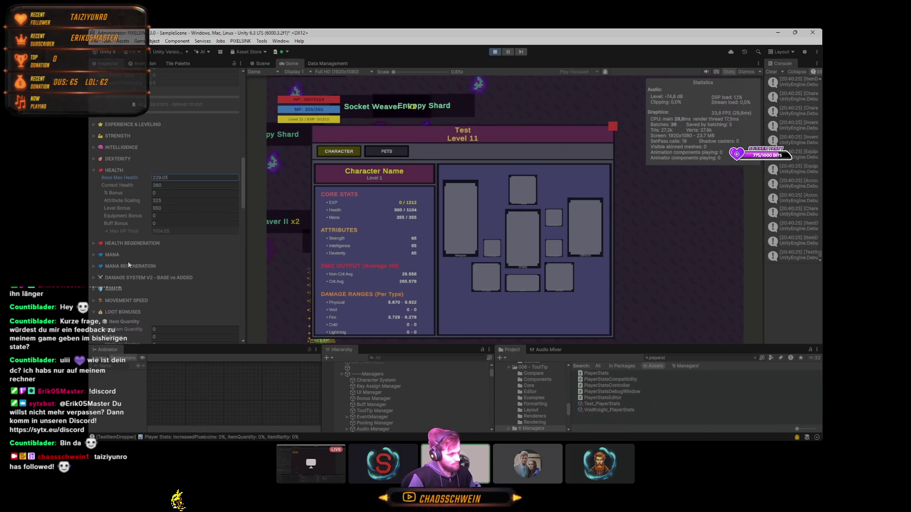
scroll(126, 281, down, 6)
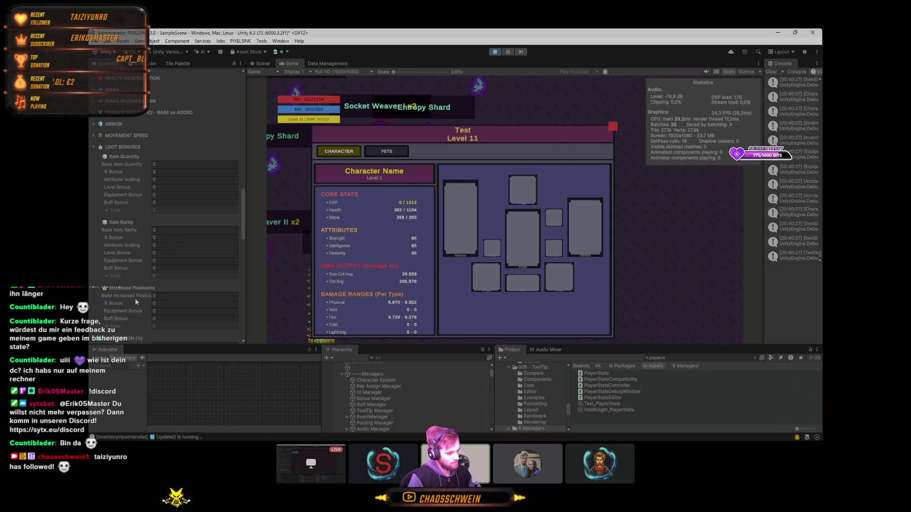
- Set Base Increased Pixelcoins to 100000, move the character panel up-right, and scroll to Loot Stats
click(163, 295)
text(100000)
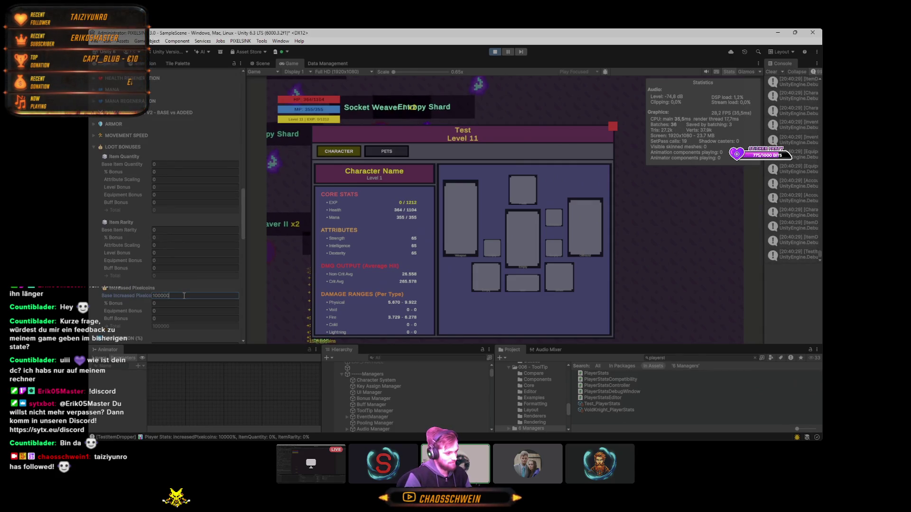
mouse_move(436, 134)
mouse_down()
mouse_move(483, 132)
mouse_move(495, 97)
mouse_up()
click(170, 295)
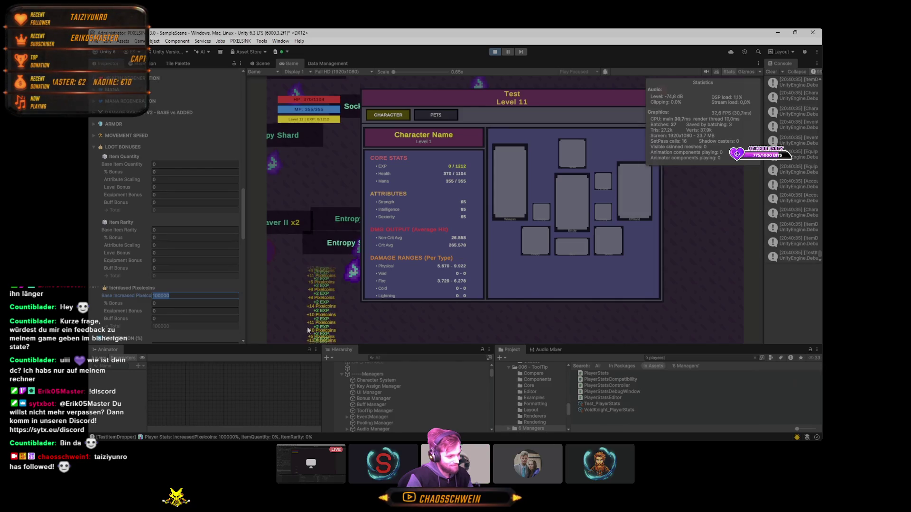
click(369, 332)
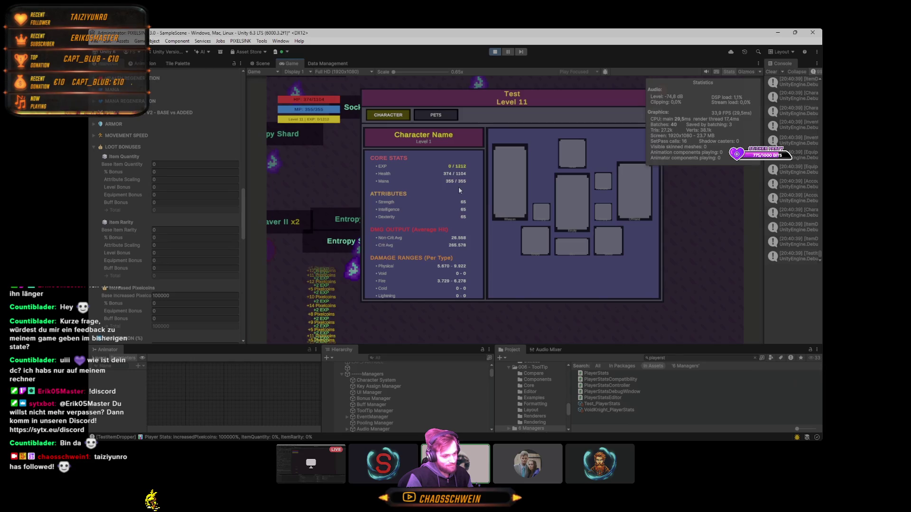
scroll(451, 199, down, 10)
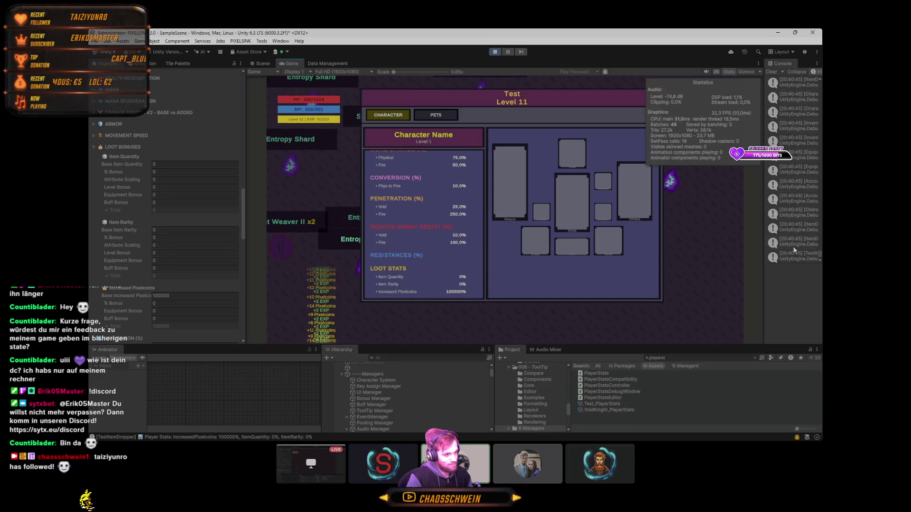
mouse_move(507, 436)
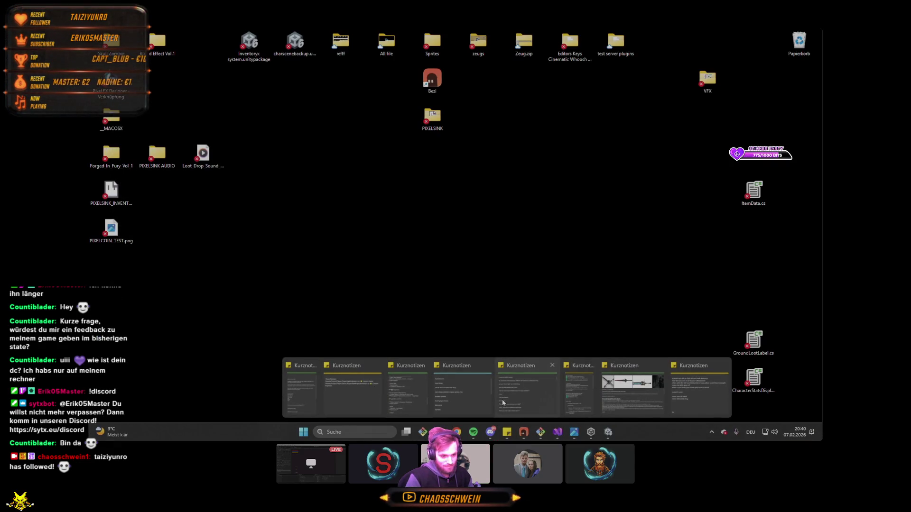
- Review the Sticky Notes to-do checklist from its top, then return to Unity
click(402, 392)
scroll(182, 207, up, 10)
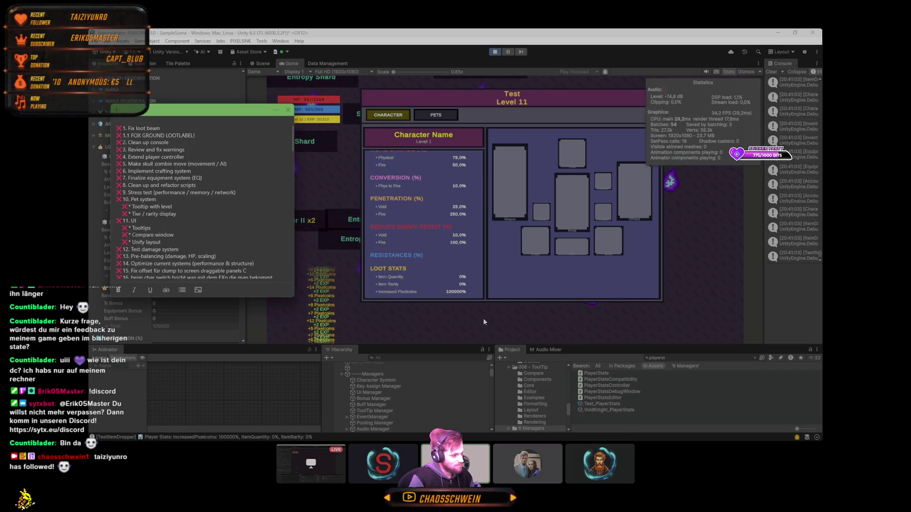
click(459, 304)
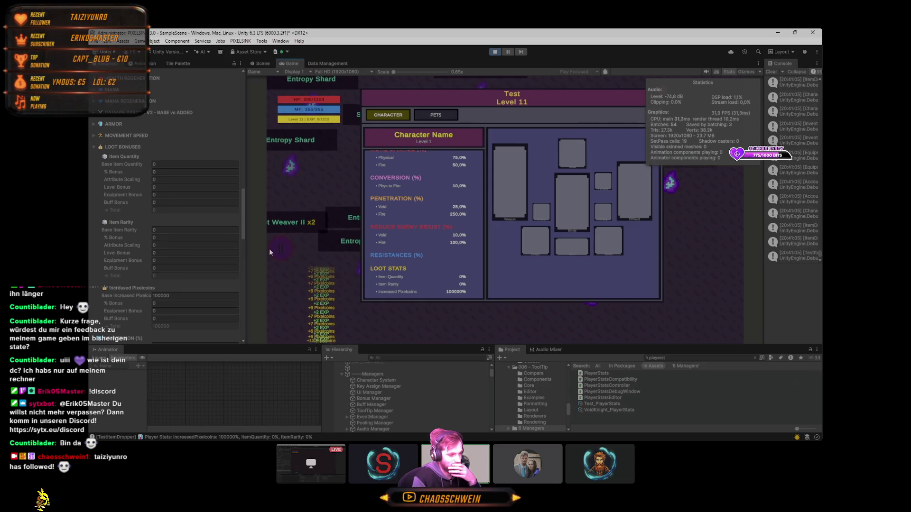
- Stop the running game
scroll(454, 218, up, 10)
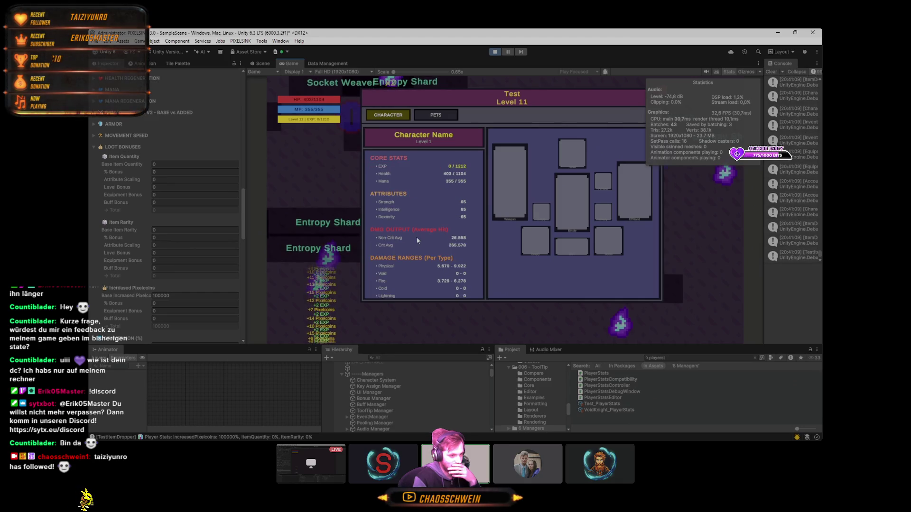
drag(241, 224, 241, 143)
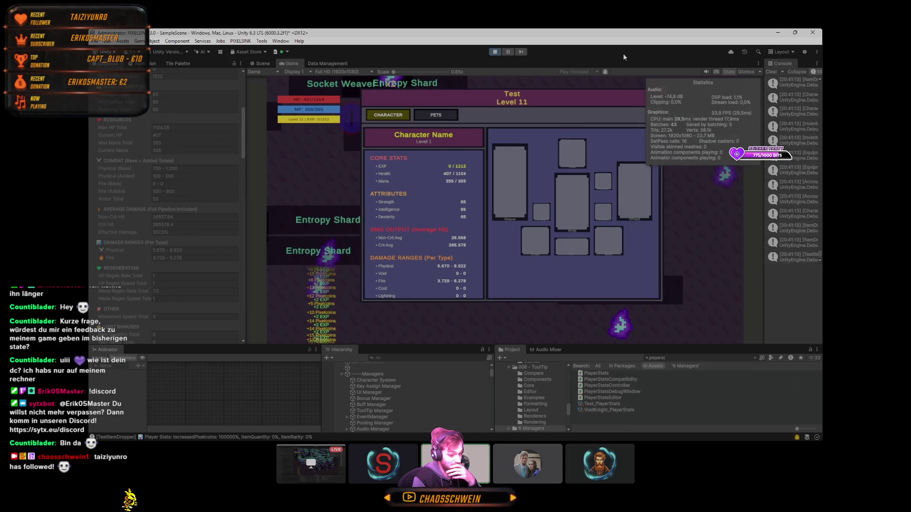
click(495, 52)
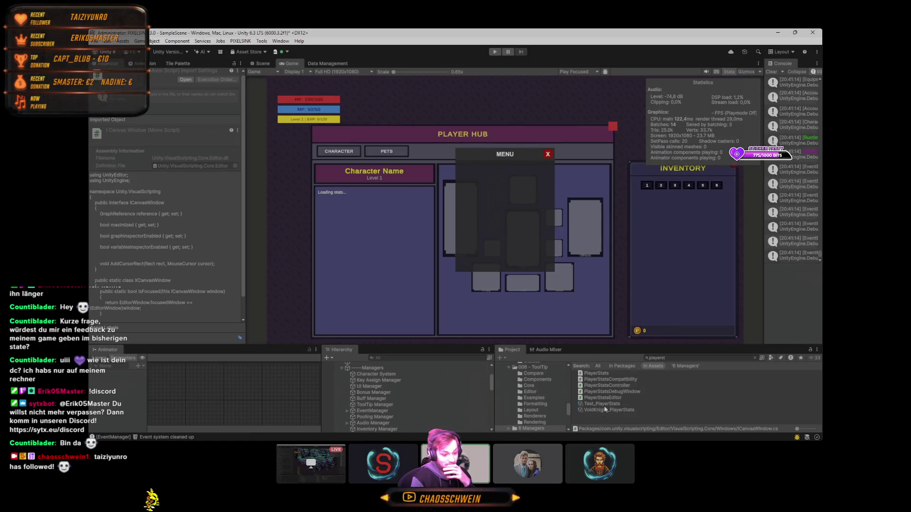
- Set VoidKnight_PlayerStats base physical damage to 700–1200 in Base & Added Damage
click(594, 410)
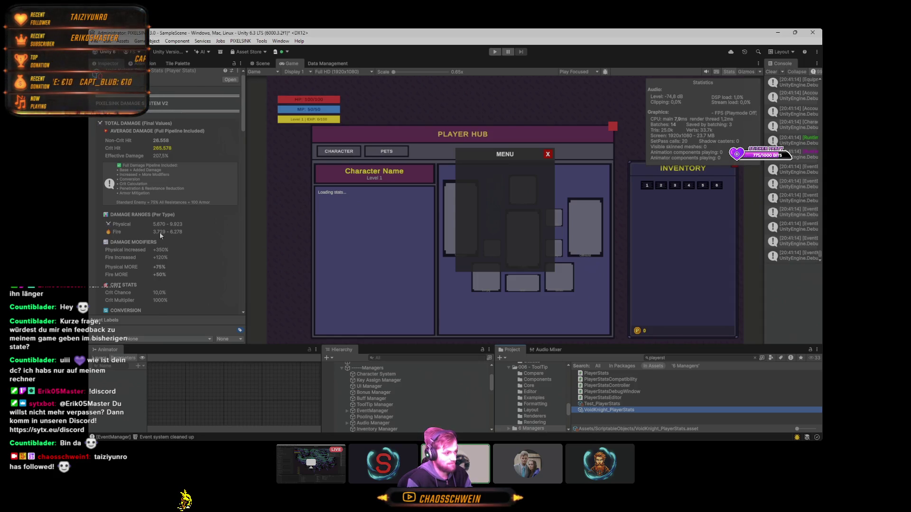
scroll(159, 232, down, 2)
scroll(161, 230, down, 15)
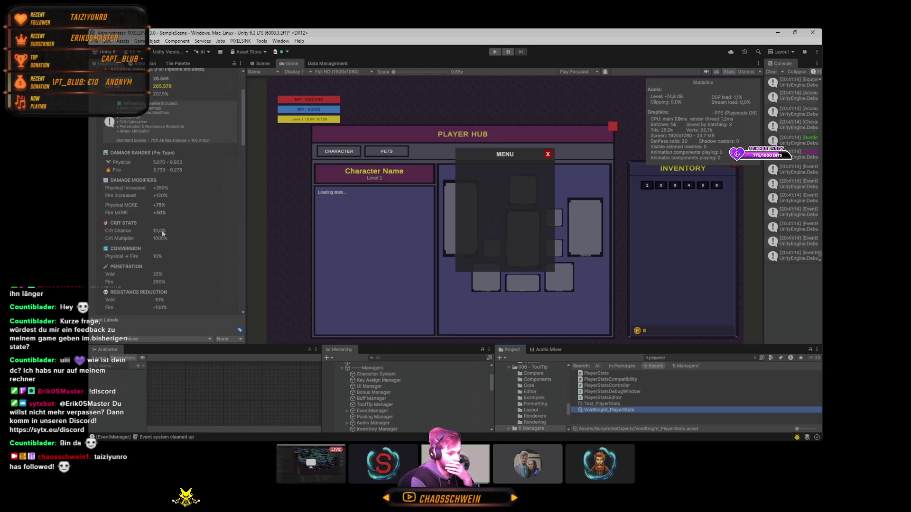
scroll(130, 233, down, 6)
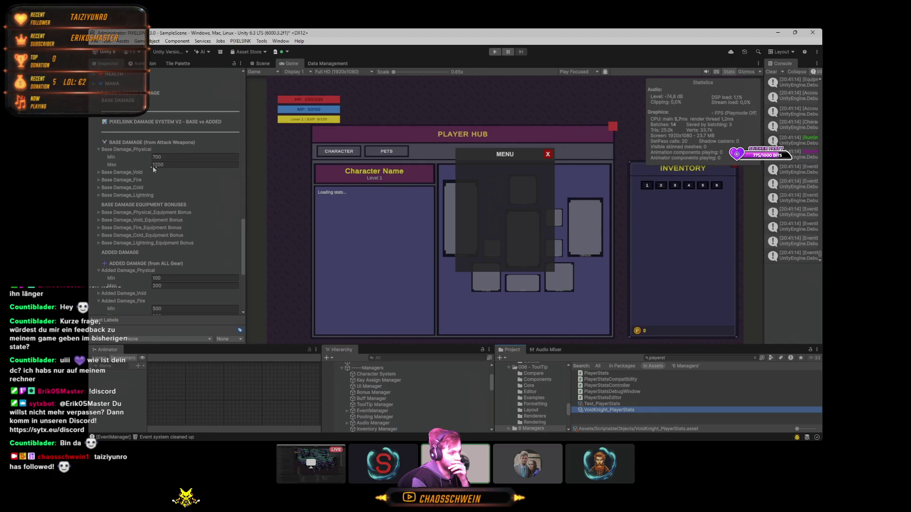
scroll(137, 168, down, 1)
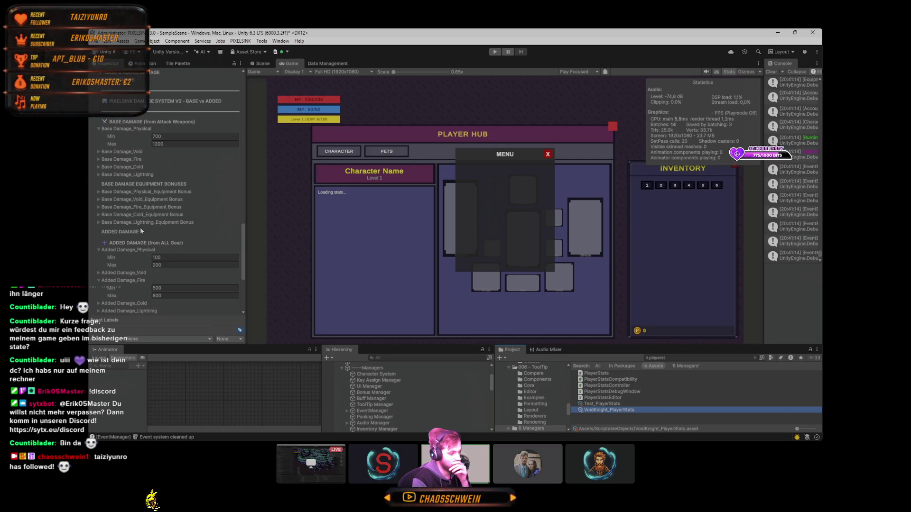
click(159, 257)
click(161, 263)
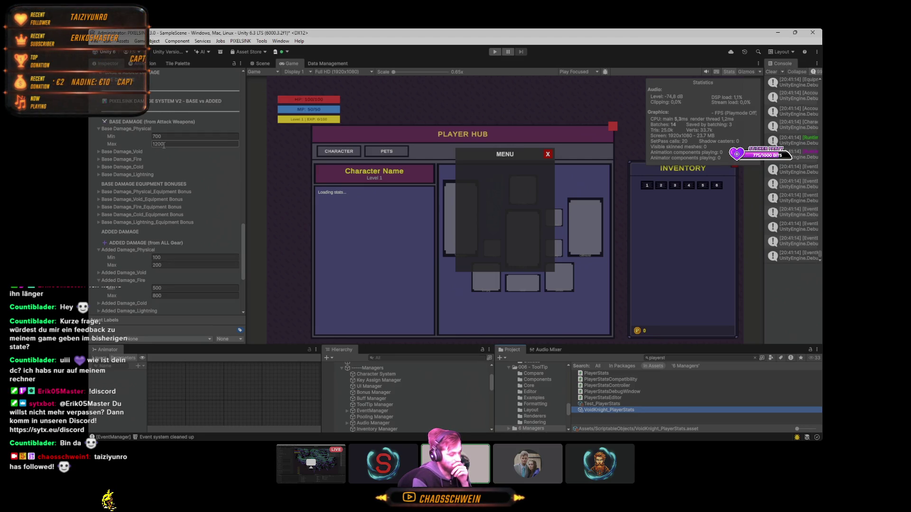
key(Return)
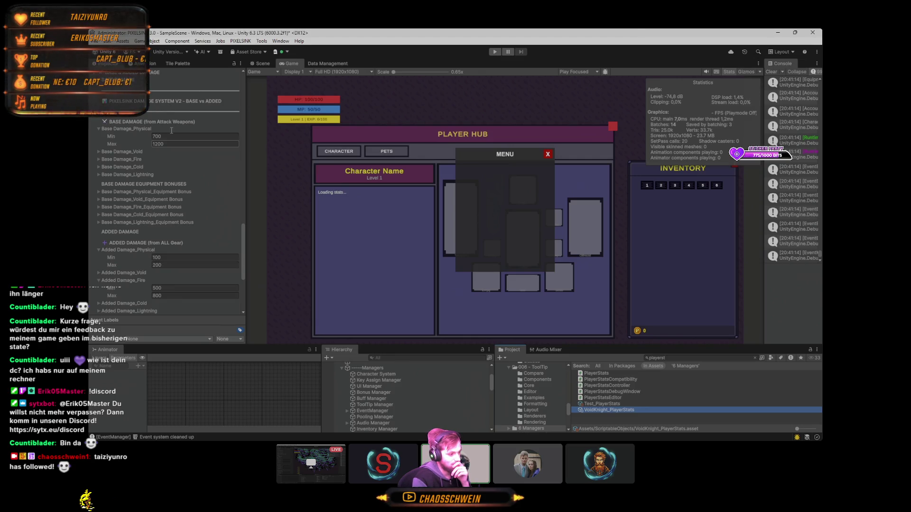
scroll(120, 217, down, 5)
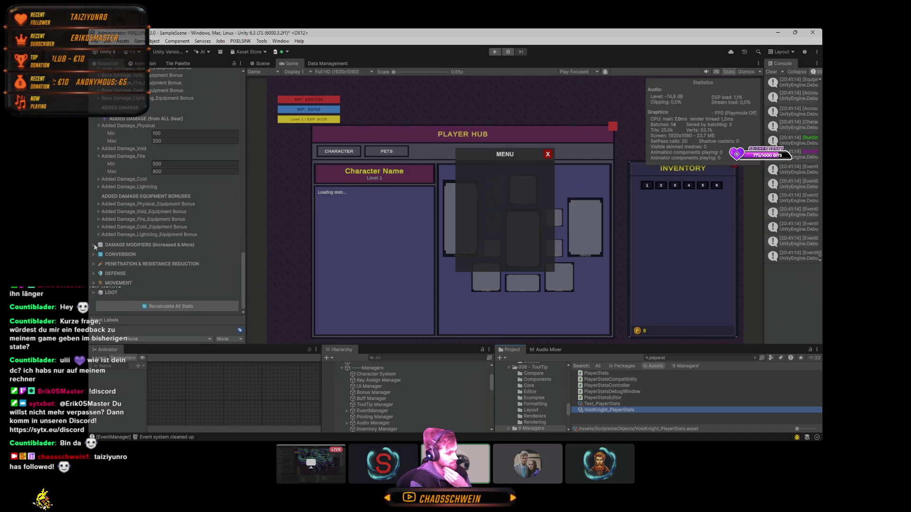
- Expand Damage Modifiers and Conversion, and set Physical To Fire to 0
click(95, 245)
scroll(101, 243, down, 2)
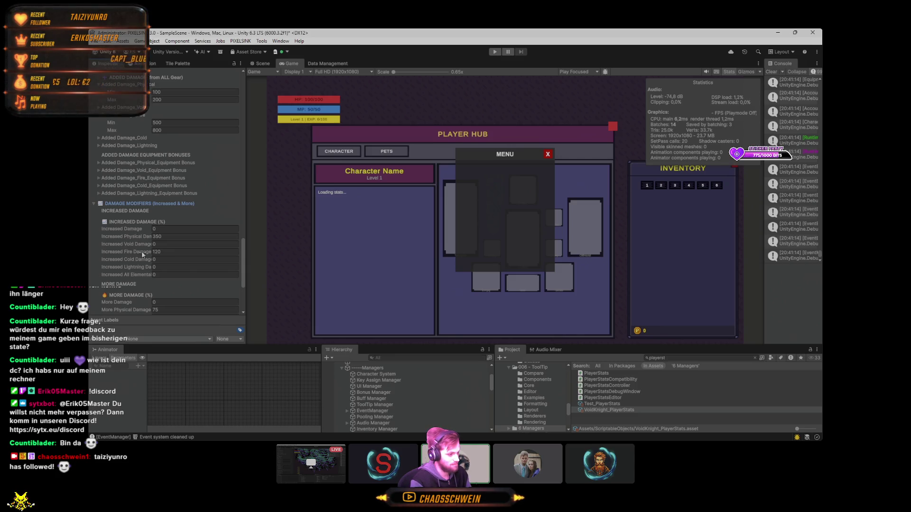
scroll(136, 238, down, 4)
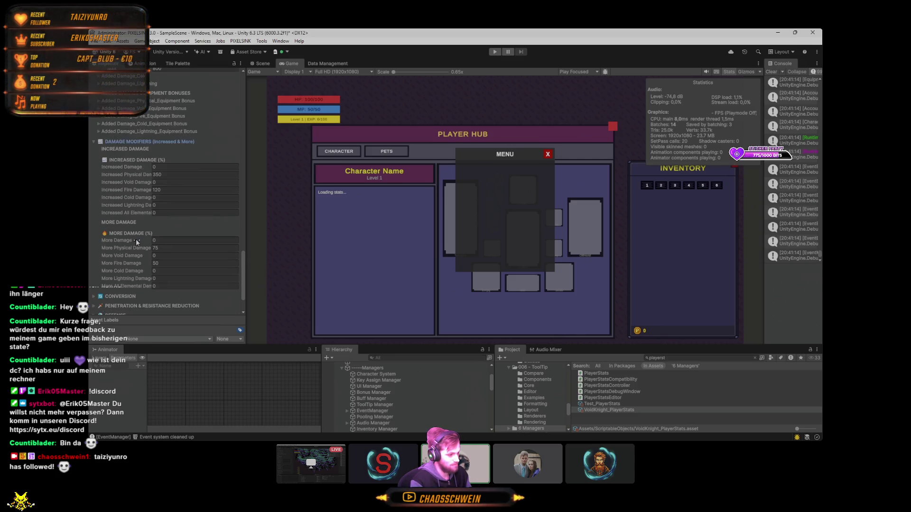
click(95, 277)
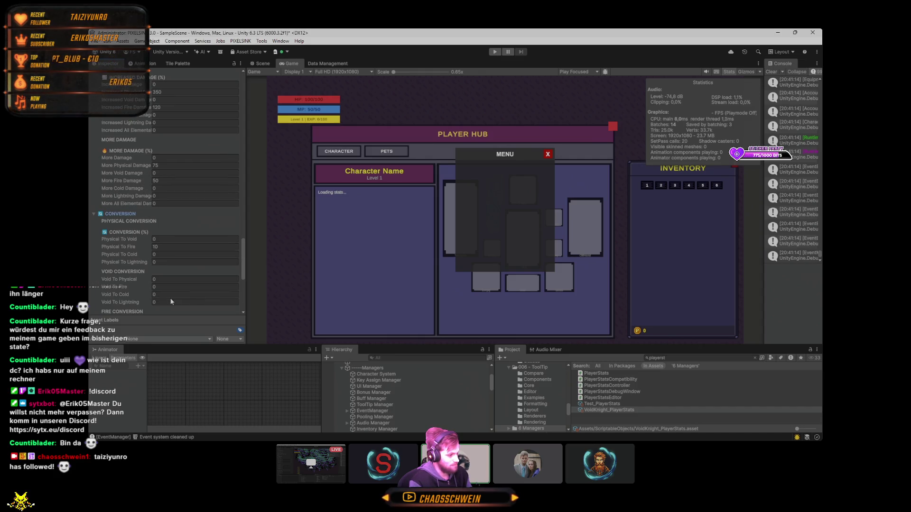
scroll(197, 275, down, 1)
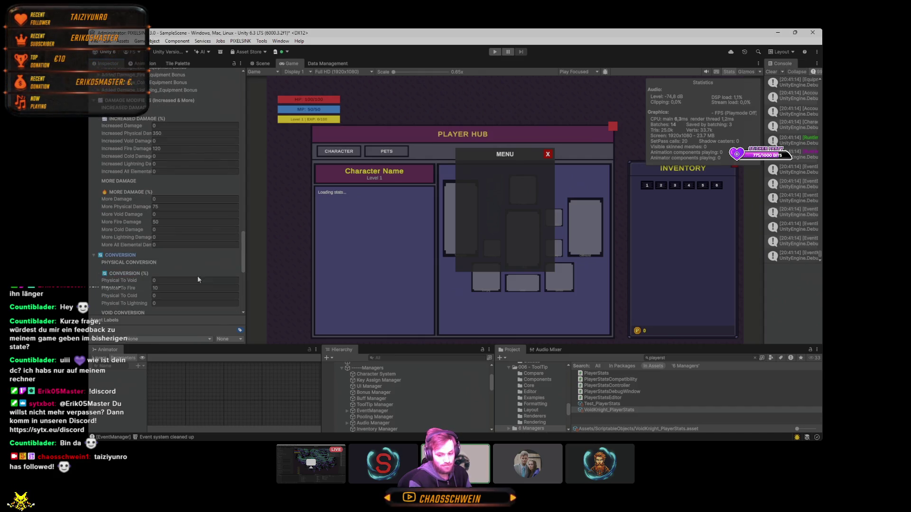
key(BackSpace)
scroll(219, 268, down, 1)
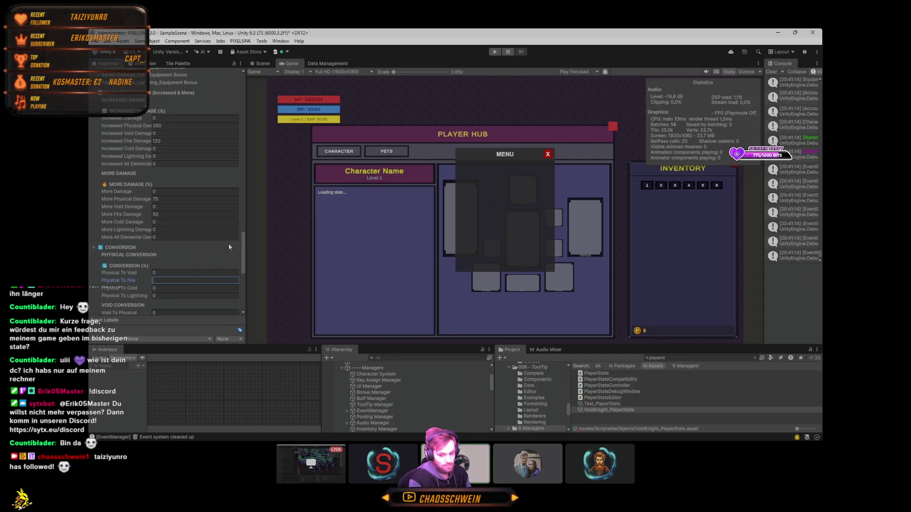
- Set More Physical Damage and More Fire Damage to 0
double_click(168, 199)
key(BackSpace)
scroll(168, 206, down, 1)
double_click(168, 206)
key(BackSpace)
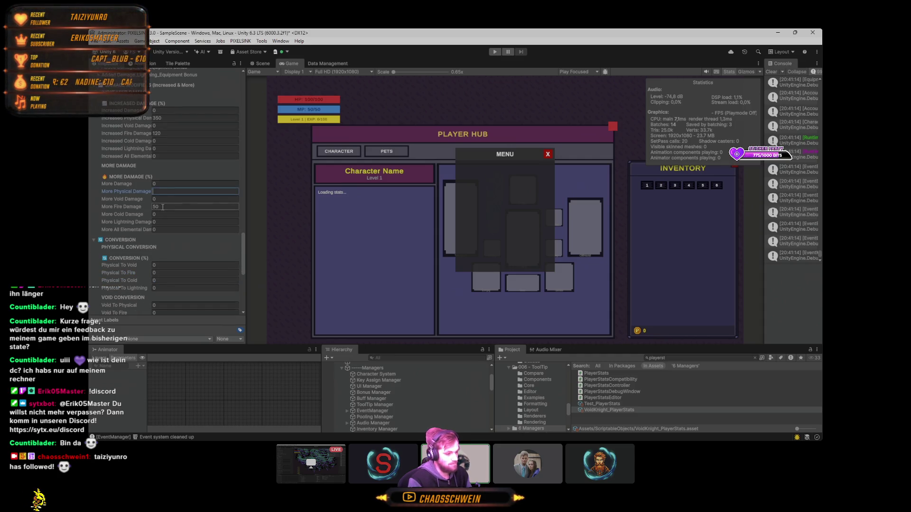
scroll(168, 206, down, 1)
- Set Increased Fire Damage and Increased Physical Damage to 0
double_click(166, 125)
key(BackSpace)
scroll(165, 119, down, 1)
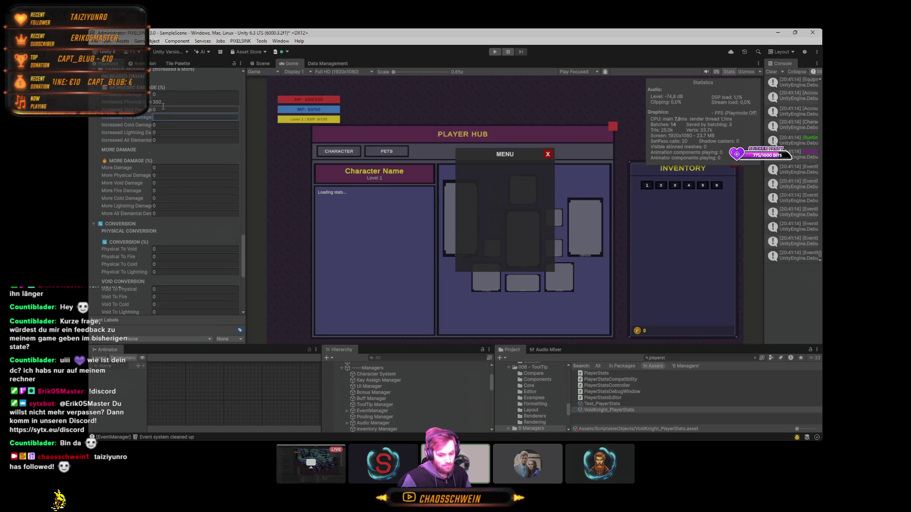
double_click(163, 102)
key(BackSpace)
scroll(164, 103, down, 1)
key(super+d)
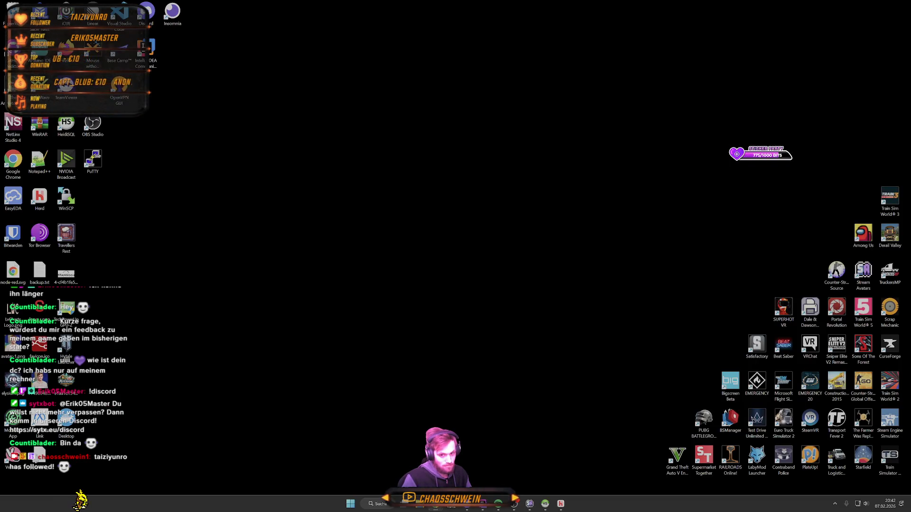
key(super+d)
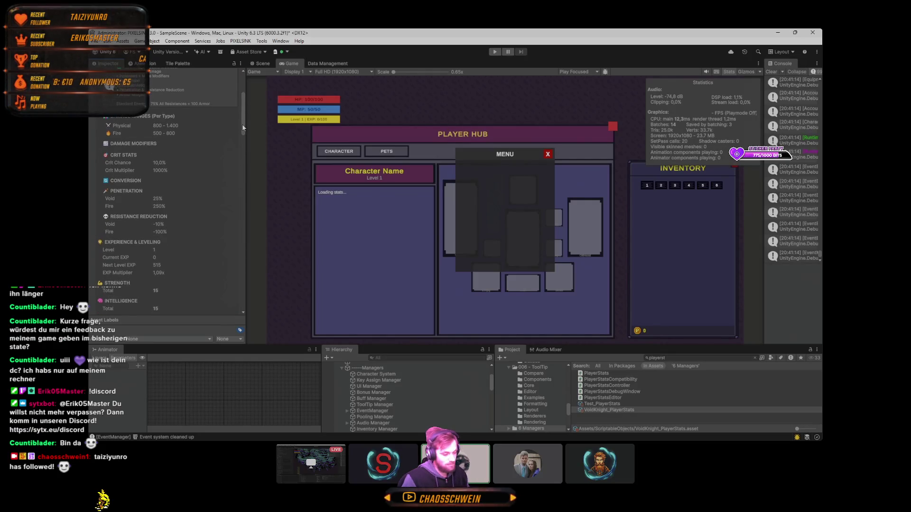
- Expand Penetration & Resistance Reduction and set Void Penetration to 0
drag(242, 124, 231, 113)
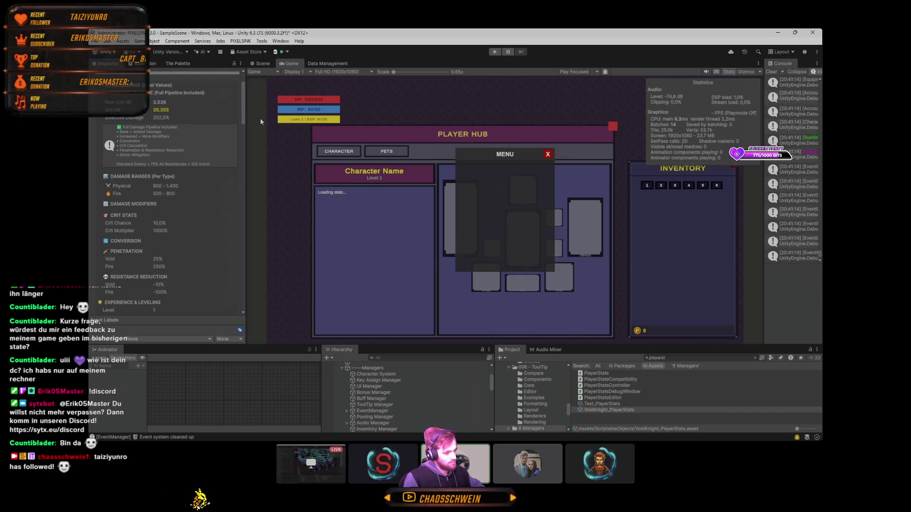
mouse_move(244, 95)
mouse_down()
mouse_move(237, 126)
mouse_move(249, 322)
mouse_up()
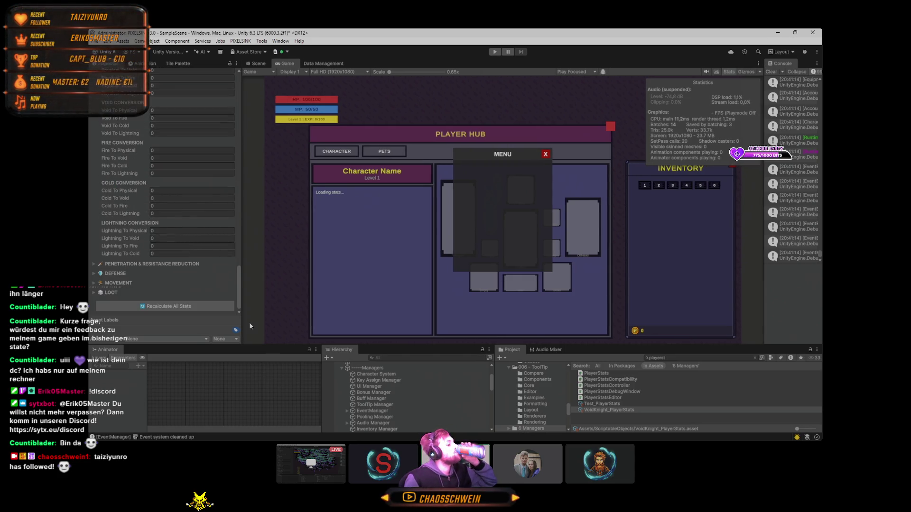
click(106, 262)
scroll(147, 270, down, 2)
click(162, 247)
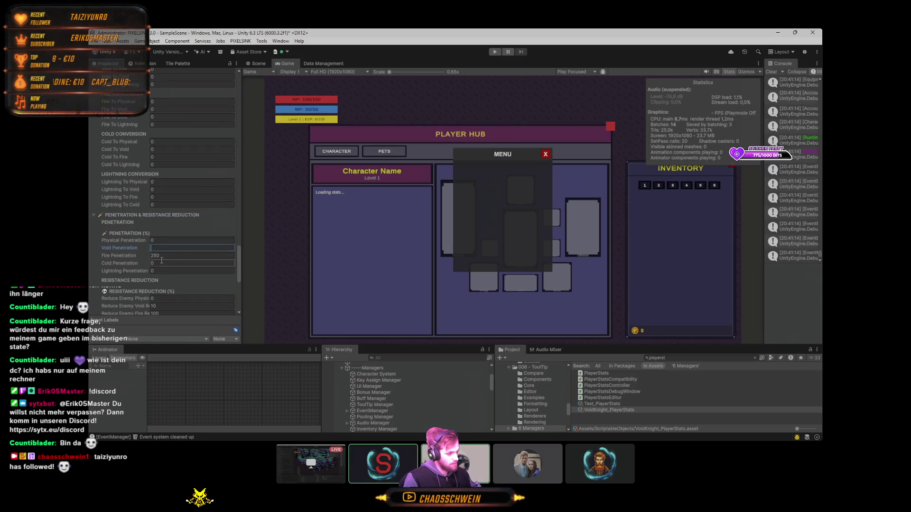
- Zero Fire Penetration and confirm the summary shows no penetration and 12,605 crit hits
key(Tab)
key(Tab)
key(Tab)
key(Tab)
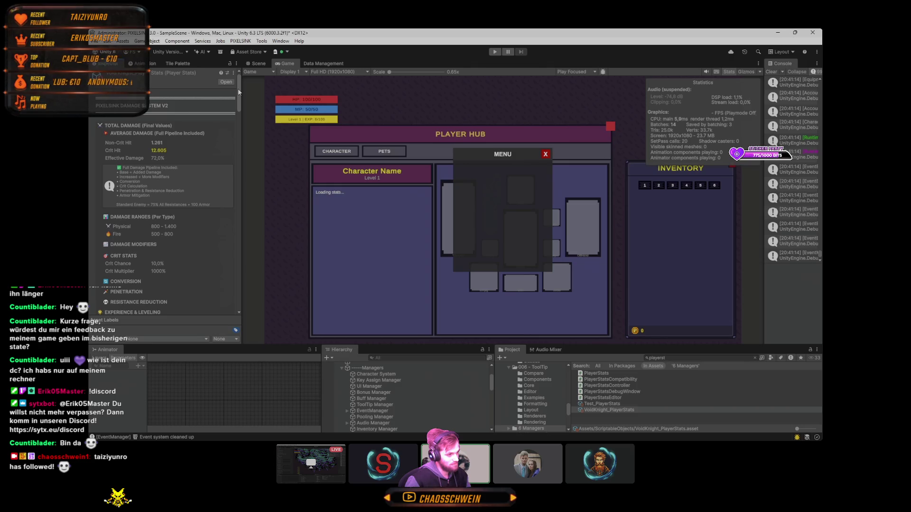
mouse_move(237, 88)
mouse_down()
mouse_move(241, 213)
mouse_move(229, 99)
mouse_up()
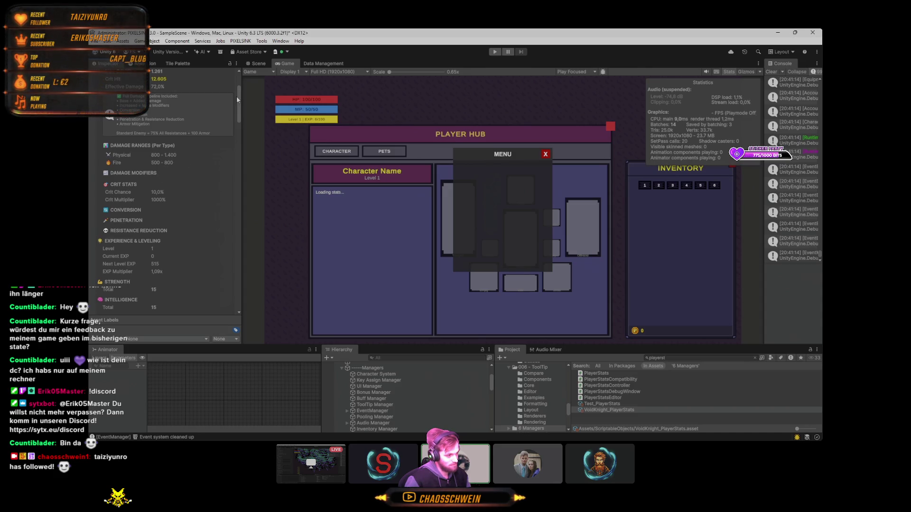
drag(238, 96, 240, 127)
scroll(170, 189, down, 1)
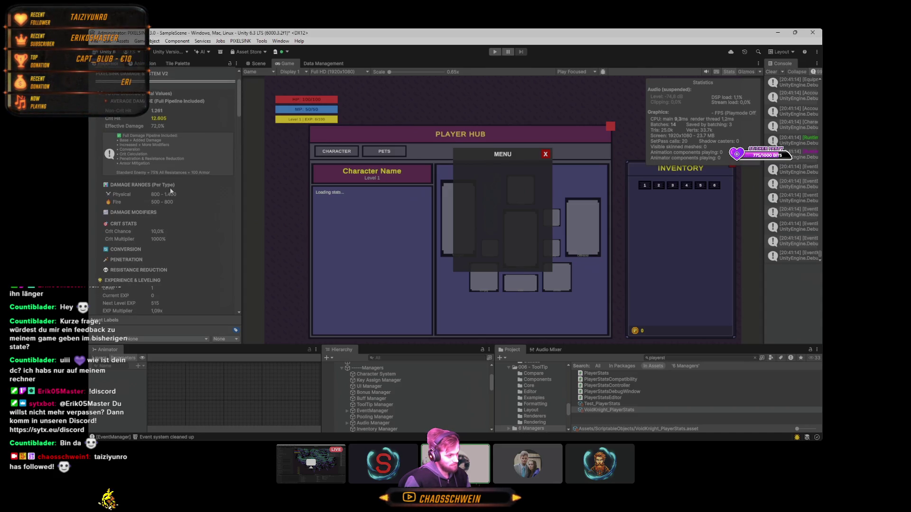
mouse_move(237, 92)
mouse_down()
mouse_move(247, 280)
mouse_move(243, 228)
mouse_up()
click(154, 192)
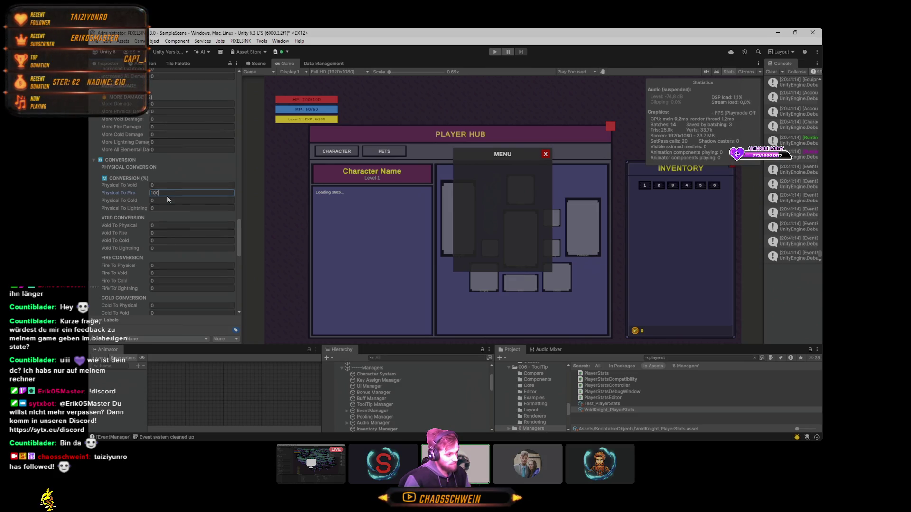
- Set Physical To Fire conversion to 100 and check the damage summary
text(100)
drag(239, 239, 239, 95)
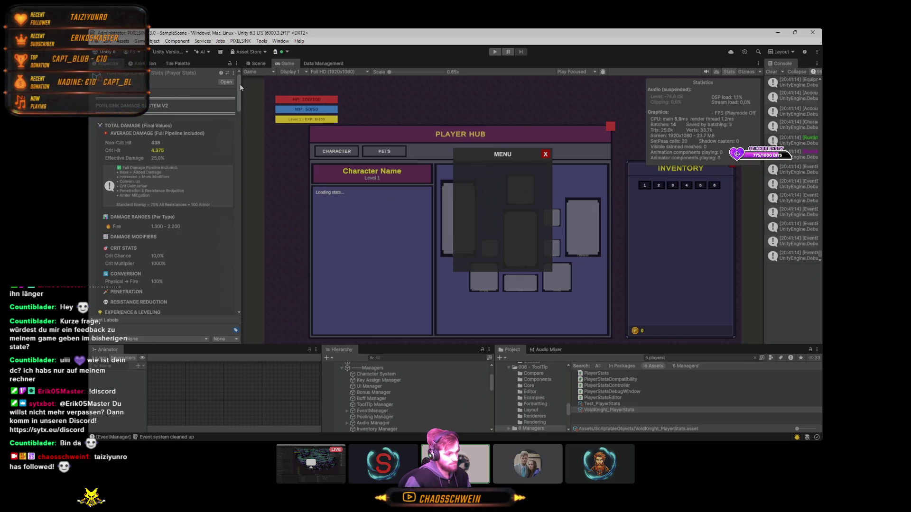
mouse_move(240, 84)
mouse_down()
mouse_move(230, 85)
mouse_move(221, 286)
mouse_up()
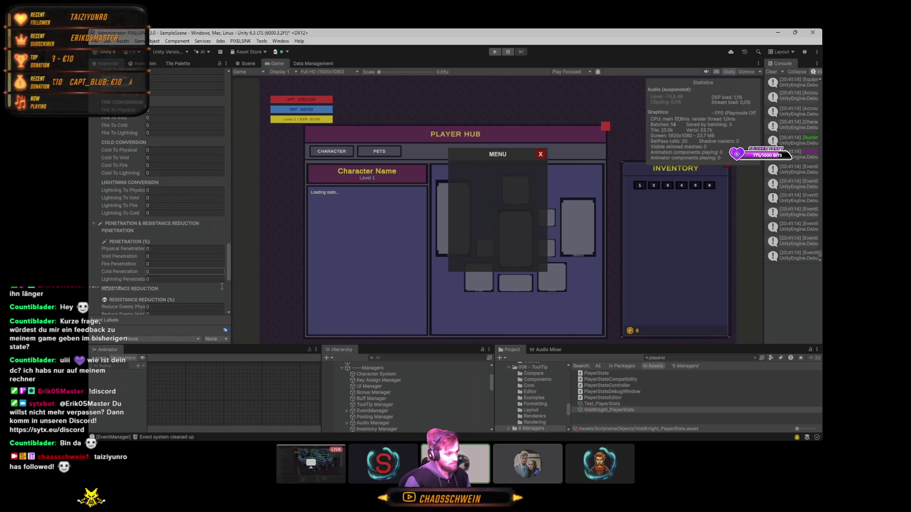
scroll(221, 287, up, 5)
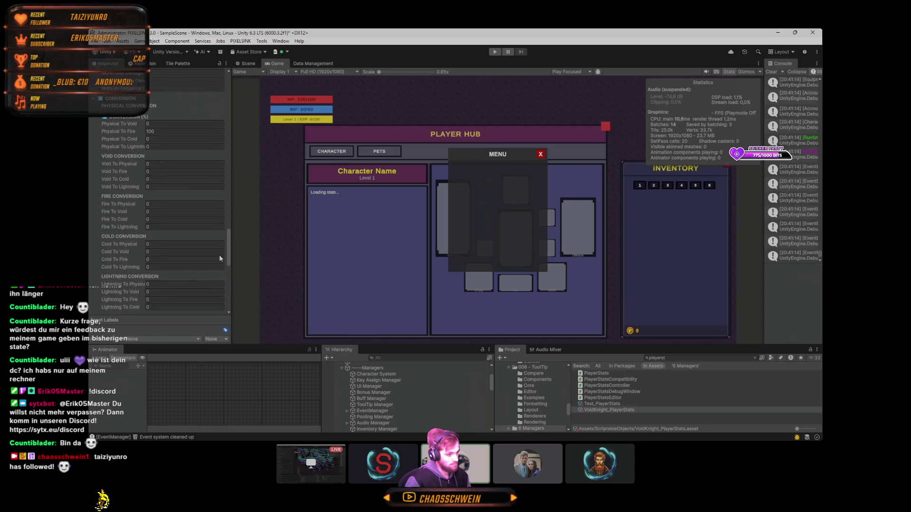
scroll(219, 254, up, 1)
- Try Physical To Fire at 80, splitting physical and fire damage, then restore 100
click(185, 151)
text(80)
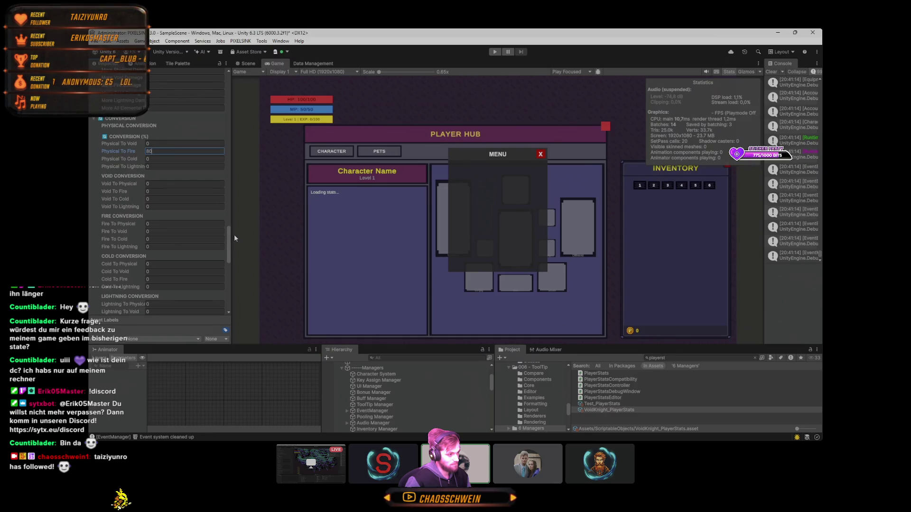
drag(228, 237, 226, 95)
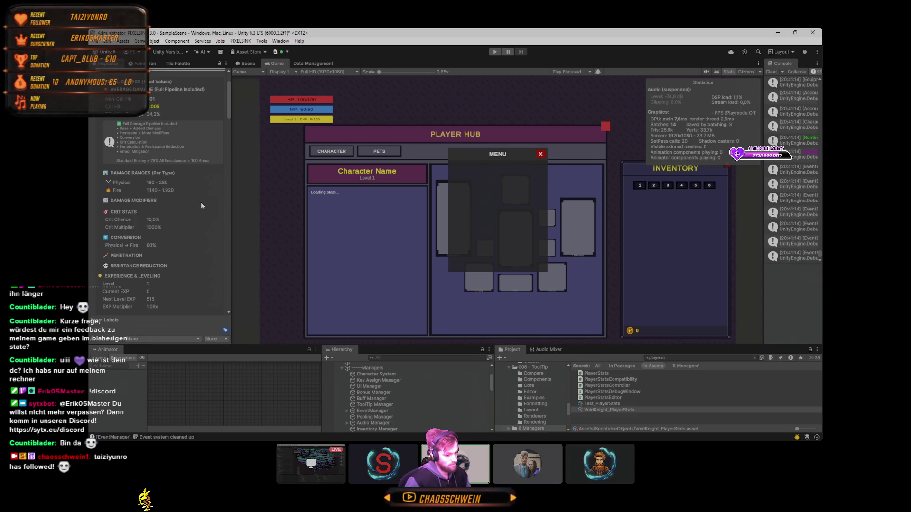
mouse_move(228, 107)
mouse_down()
mouse_move(230, 309)
mouse_move(225, 255)
mouse_up()
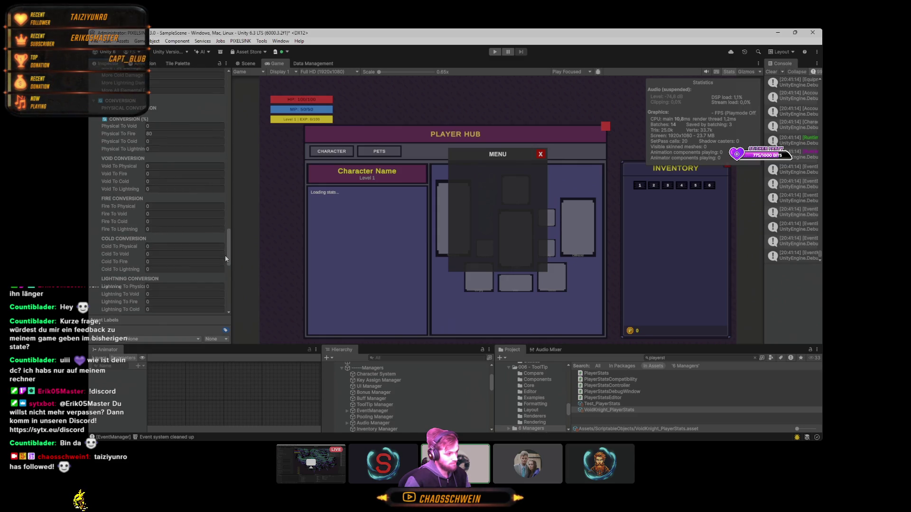
click(165, 134)
text(100)
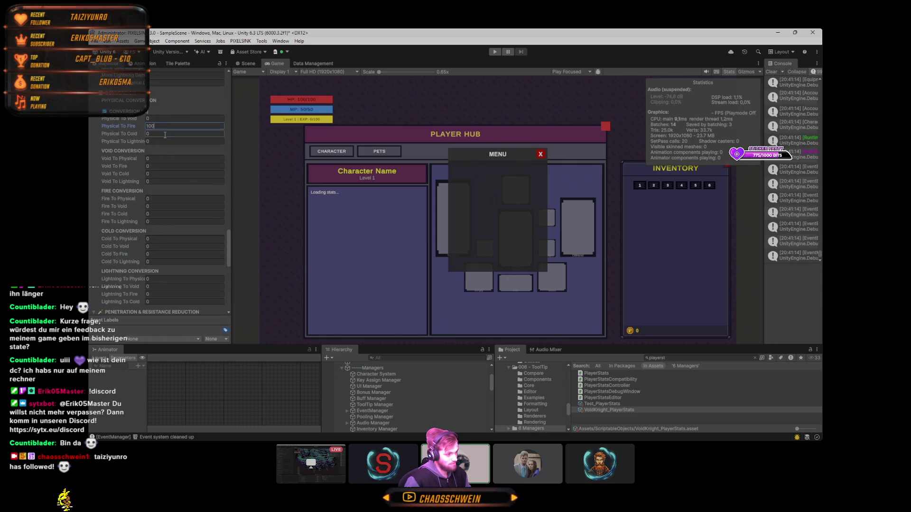
mouse_move(229, 261)
mouse_down()
mouse_move(227, 230)
mouse_move(469, 223)
mouse_up()
mouse_move(468, 152)
mouse_down()
mouse_move(464, 92)
mouse_move(455, 217)
mouse_up()
scroll(453, 204, up, 10)
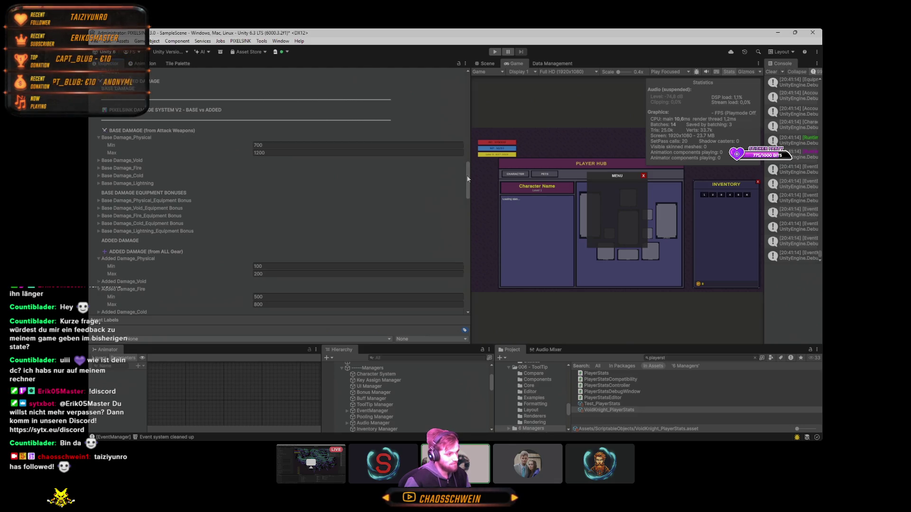
- Set Increased Physical Damage to 500, making the fire range 5,300–9,200 in the summary
drag(468, 177, 471, 215)
click(260, 170)
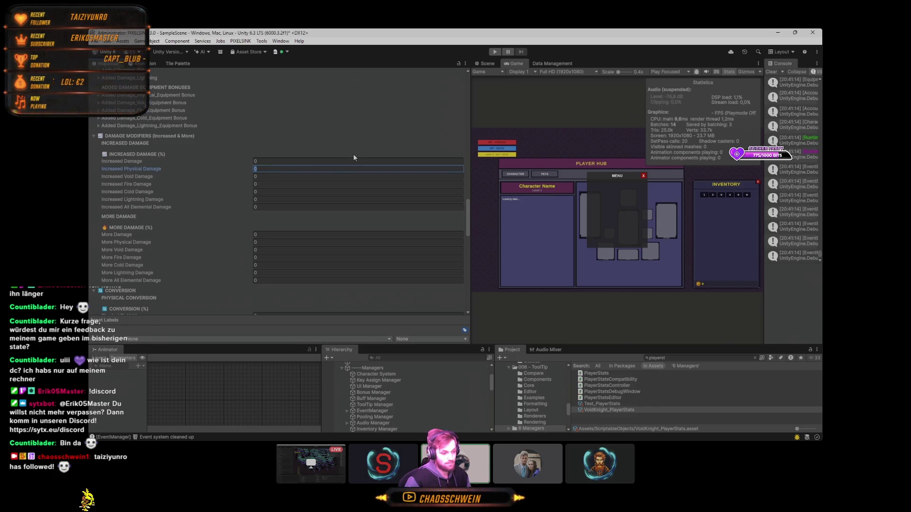
text(500)
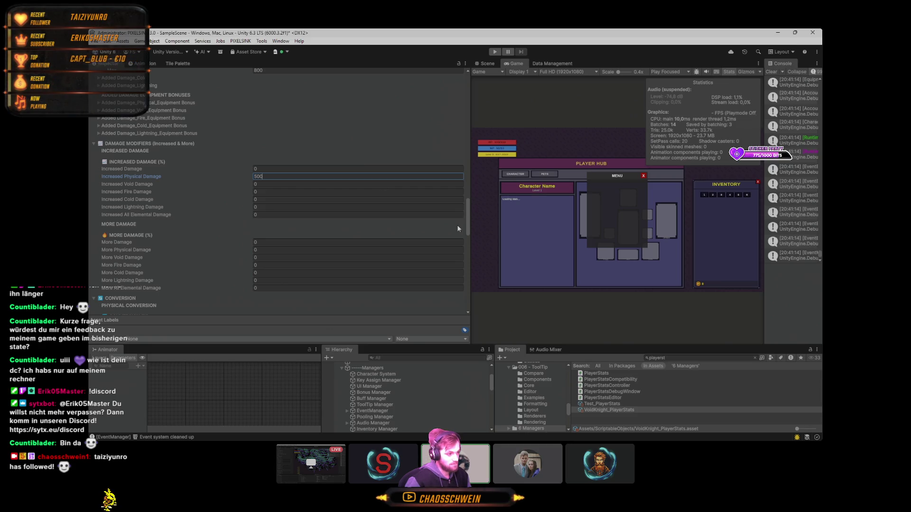
drag(465, 220, 460, 85)
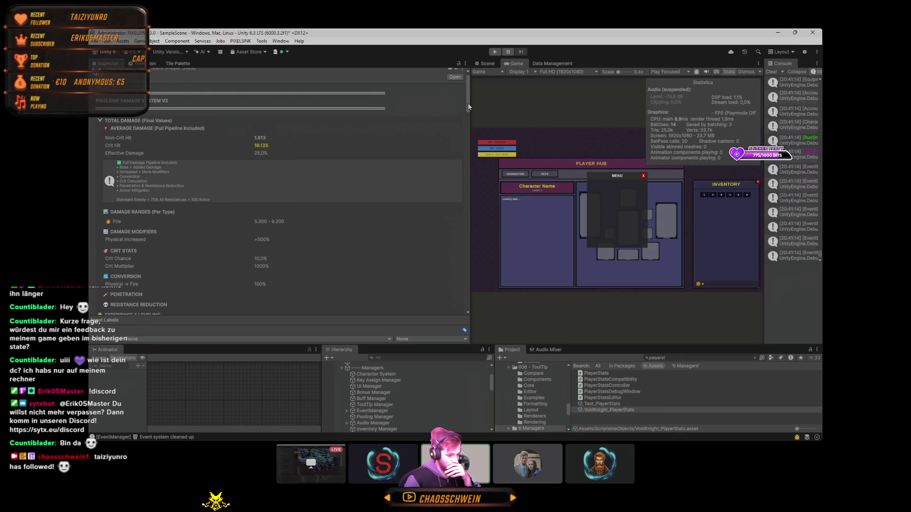
mouse_move(468, 104)
mouse_down()
mouse_move(462, 238)
mouse_move(443, 72)
mouse_move(456, 233)
mouse_up()
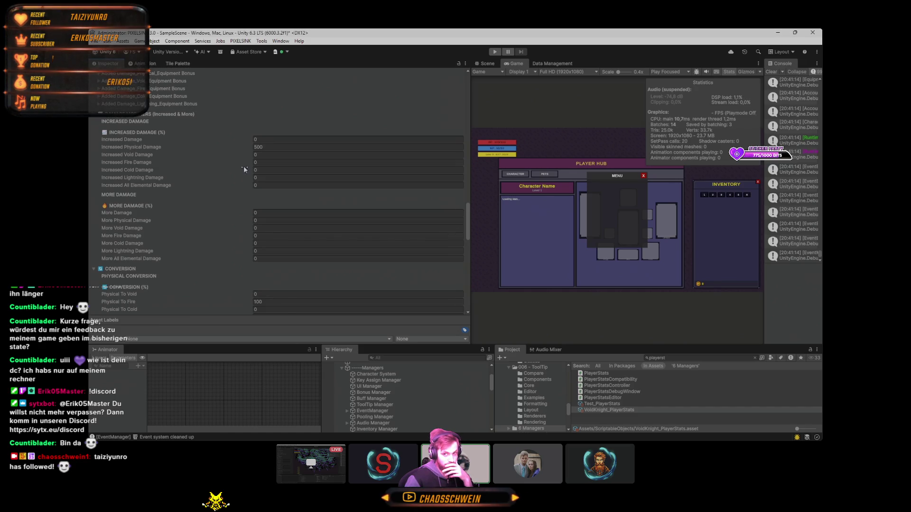
- Enter 500 for increased fire damage and scroll up to review the damage summary
text(500)
scroll(271, 163, up, 1)
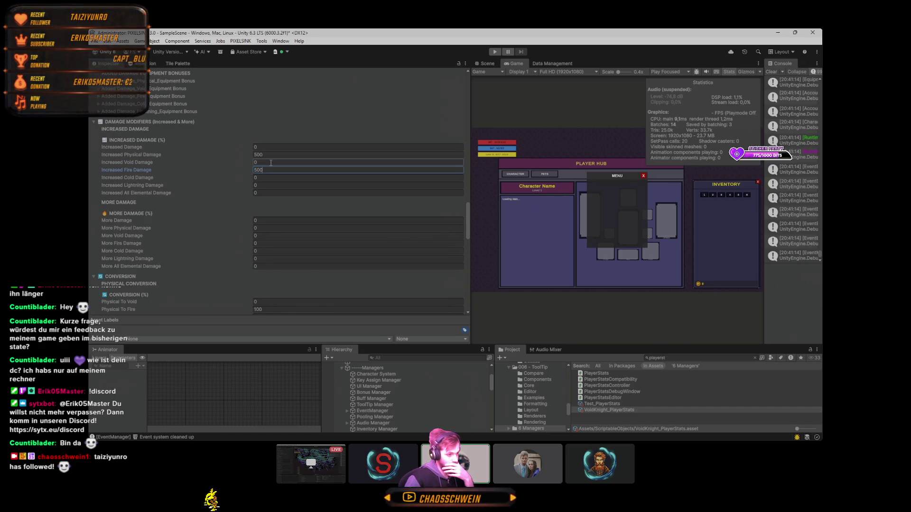
mouse_move(468, 220)
mouse_down()
mouse_move(462, 101)
mouse_move(434, 84)
mouse_up()
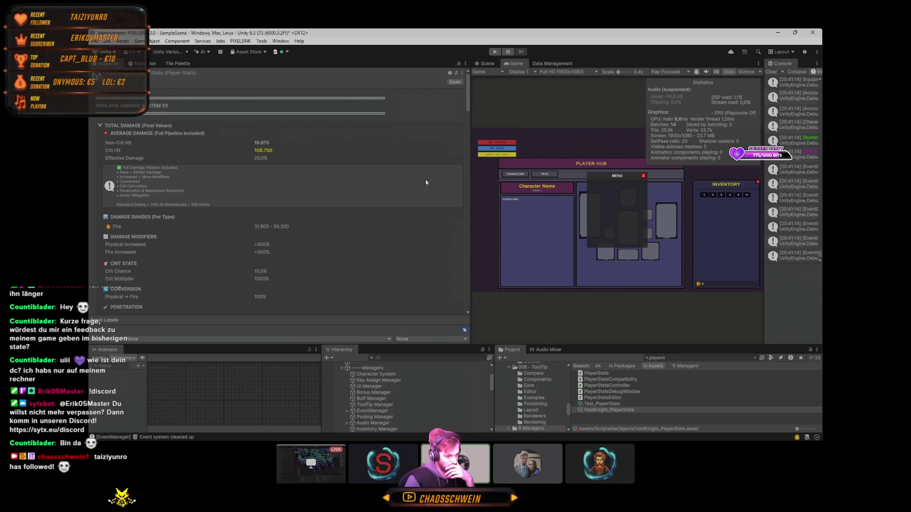
drag(467, 90, 460, 230)
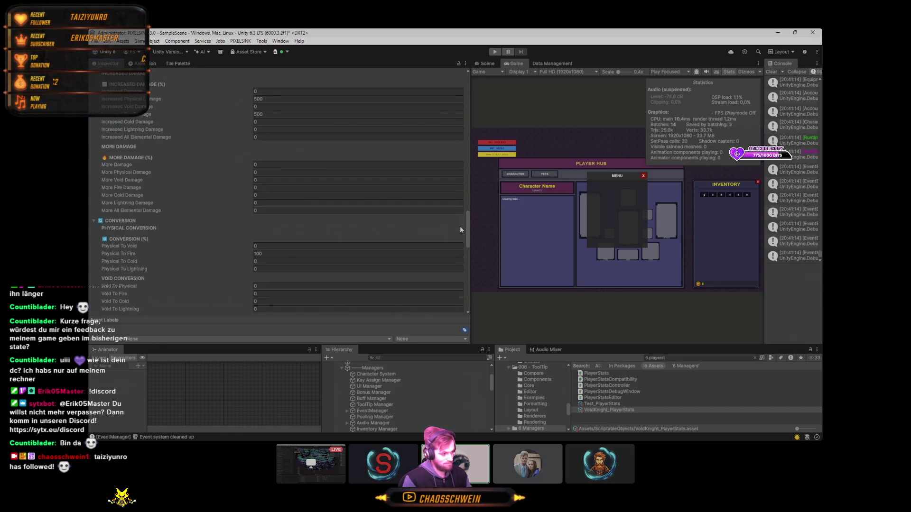
- Set More Physical Damage and More Fire Damage to 100, then check the +100% MORE totals
click(259, 172)
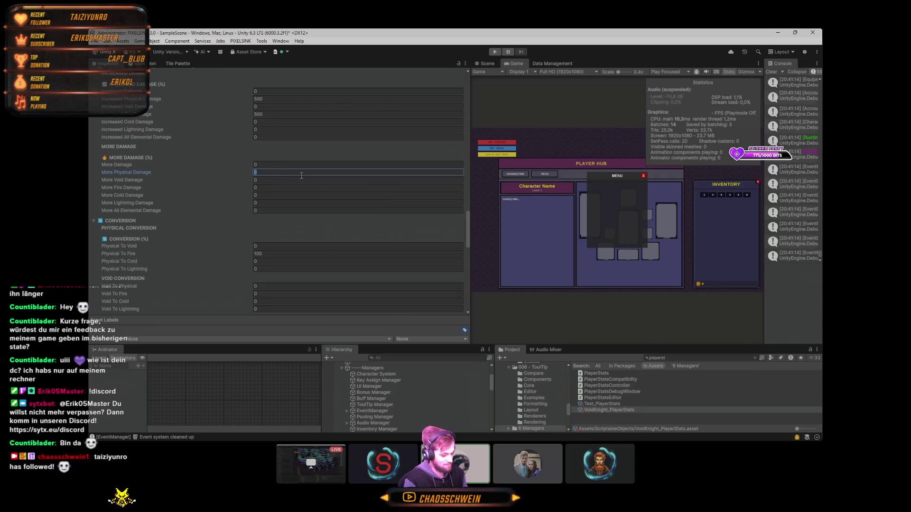
text(100)
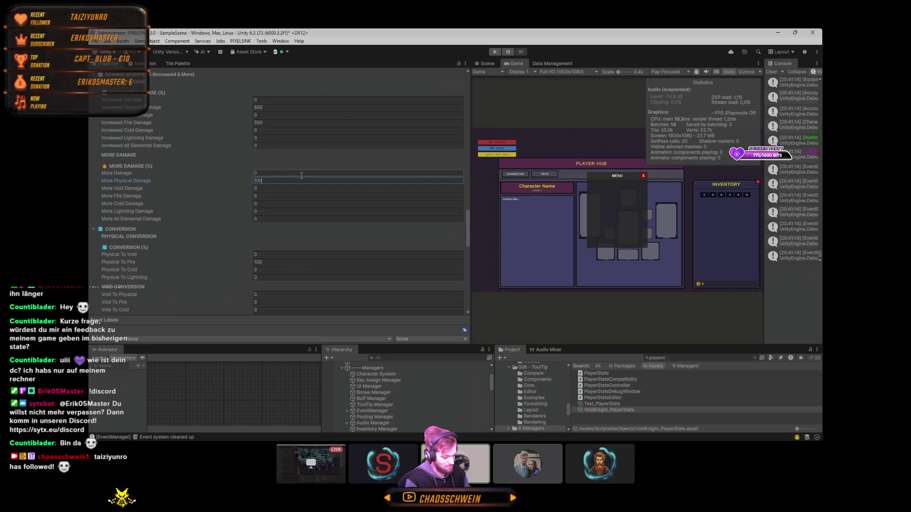
click(266, 199)
text(100)
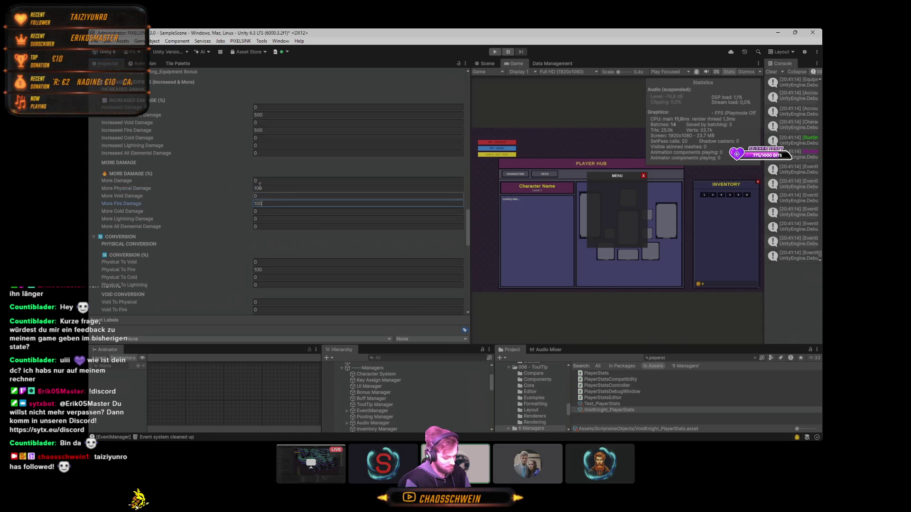
drag(466, 232, 460, 104)
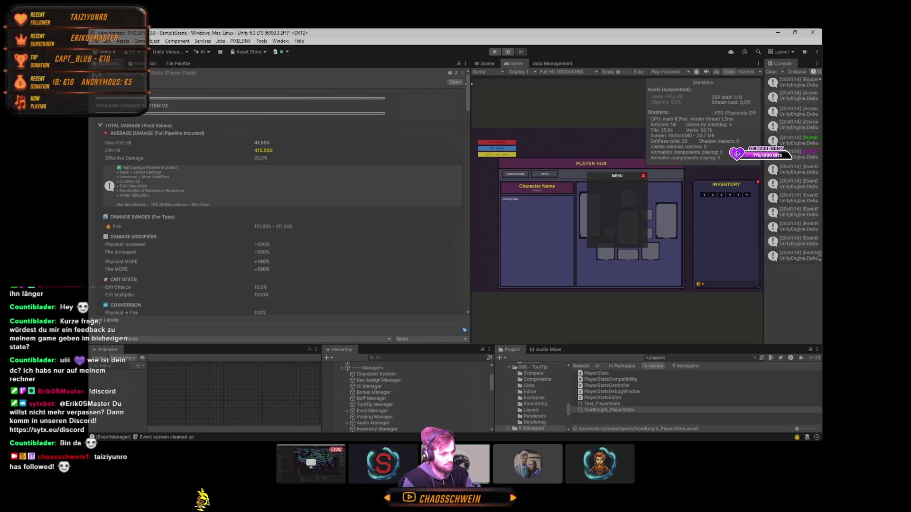
drag(469, 102, 466, 280)
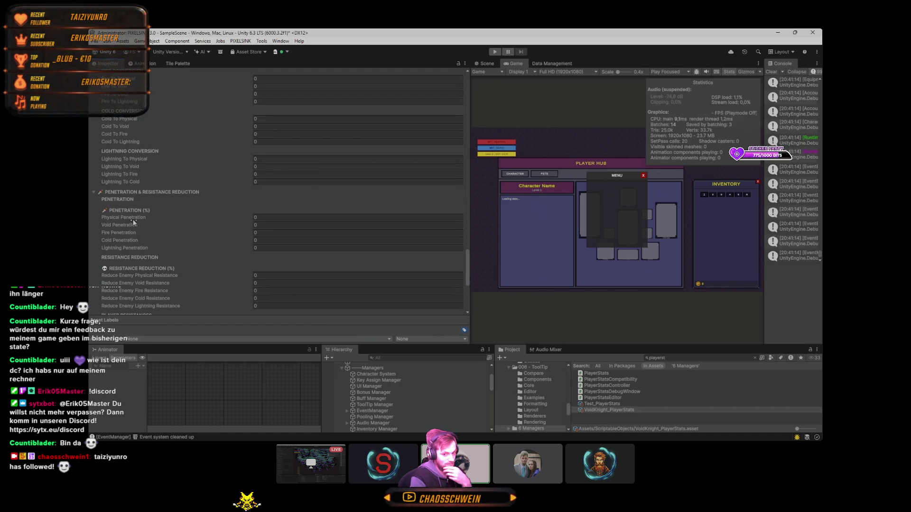
- Set Physical Penetration to 100 and review the damage summary
click(297, 217)
text(1000)
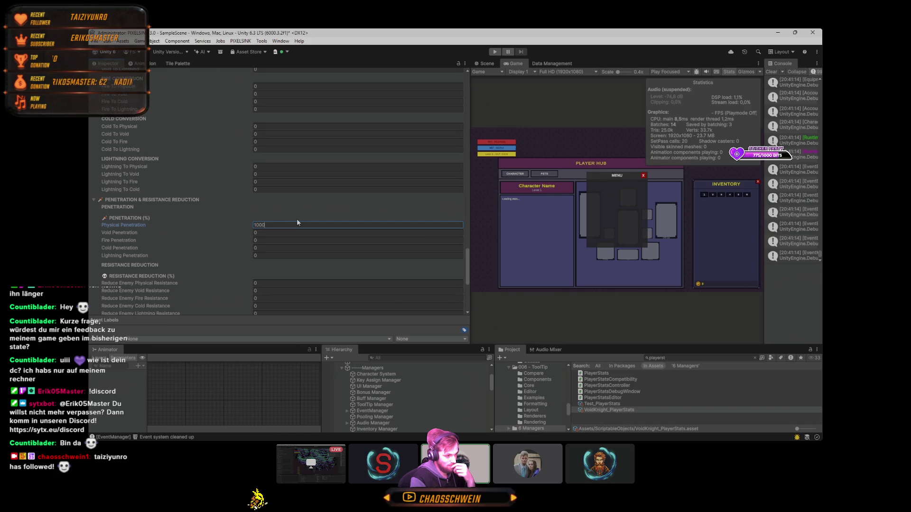
drag(469, 270, 451, 97)
scroll(452, 98, down, 3)
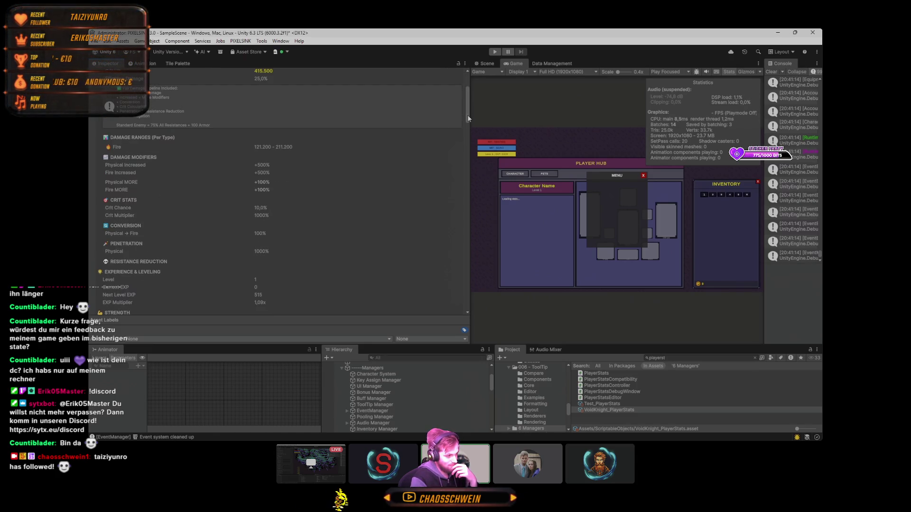
scroll(468, 115, up, 3)
mouse_move(468, 107)
mouse_down()
mouse_move(459, 305)
mouse_move(451, 247)
mouse_up()
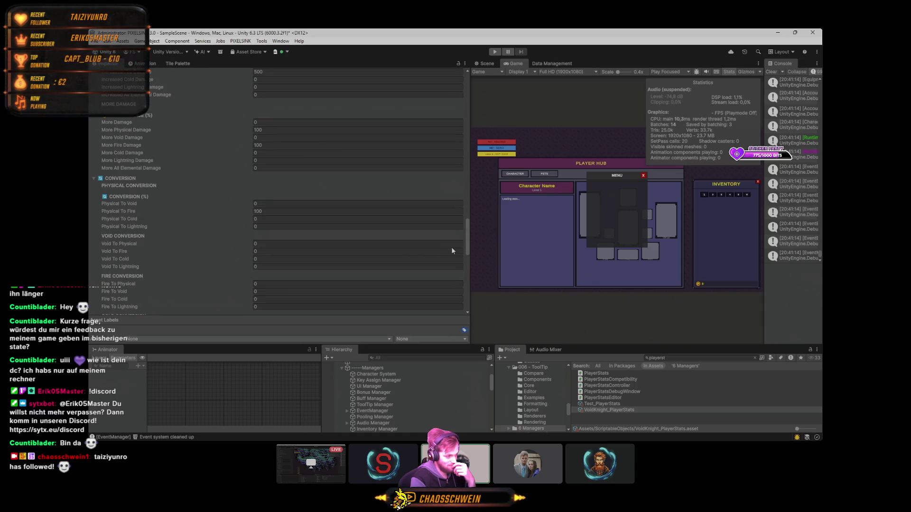
- Test Physical To Fire at 50 and check the resulting damage totals
click(279, 210)
text(50)
scroll(370, 213, up, 1)
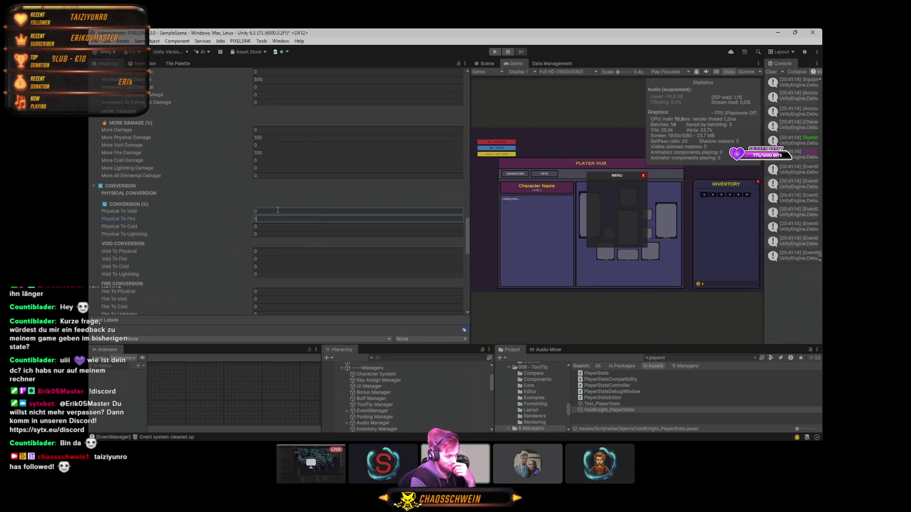
drag(466, 217, 447, 84)
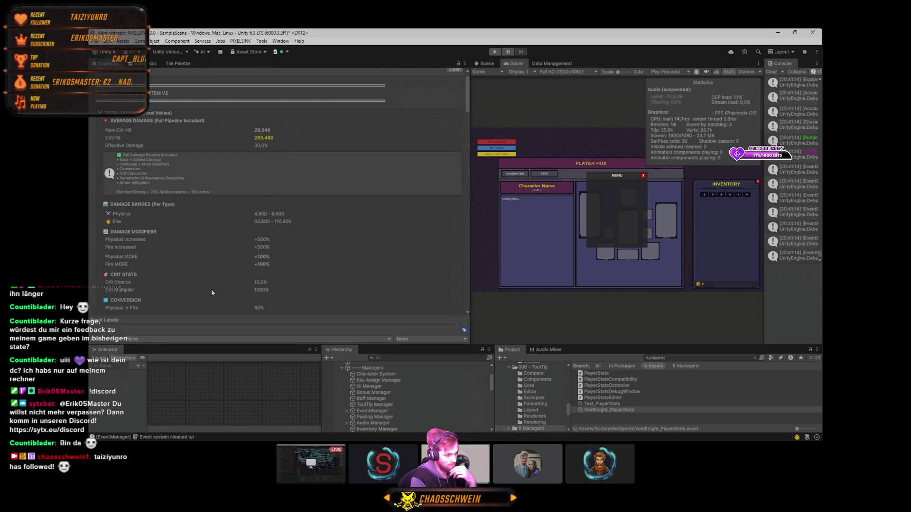
scroll(212, 292, down, 1)
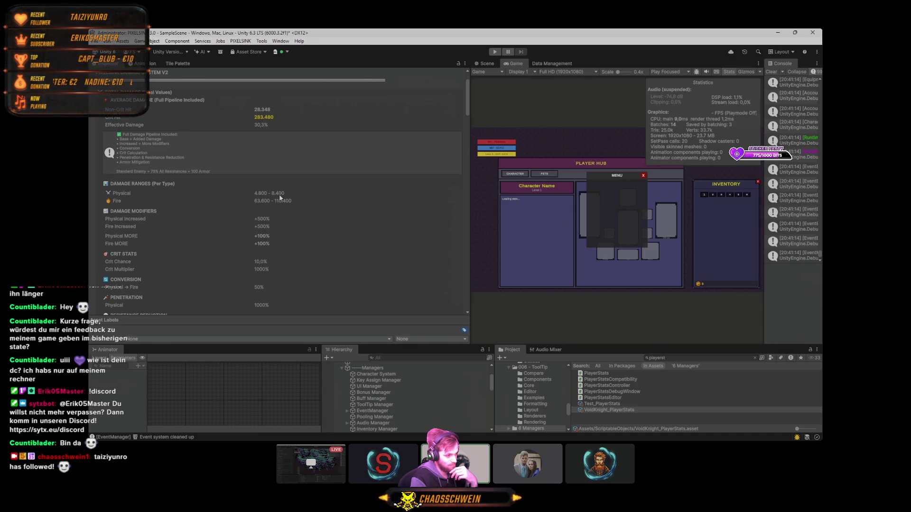
drag(468, 98, 472, 303)
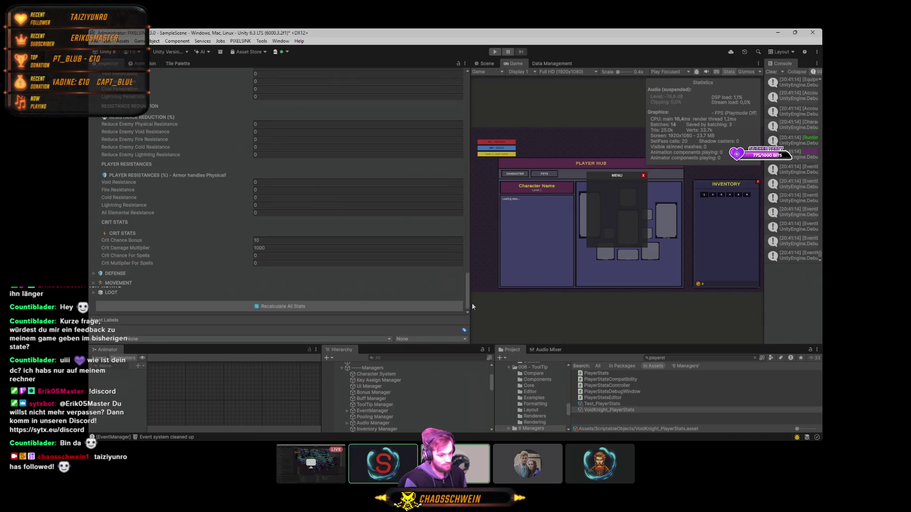
- Restore the conversion value to 1000 and review the damage totals again
click(260, 242)
scroll(281, 176, up, 4)
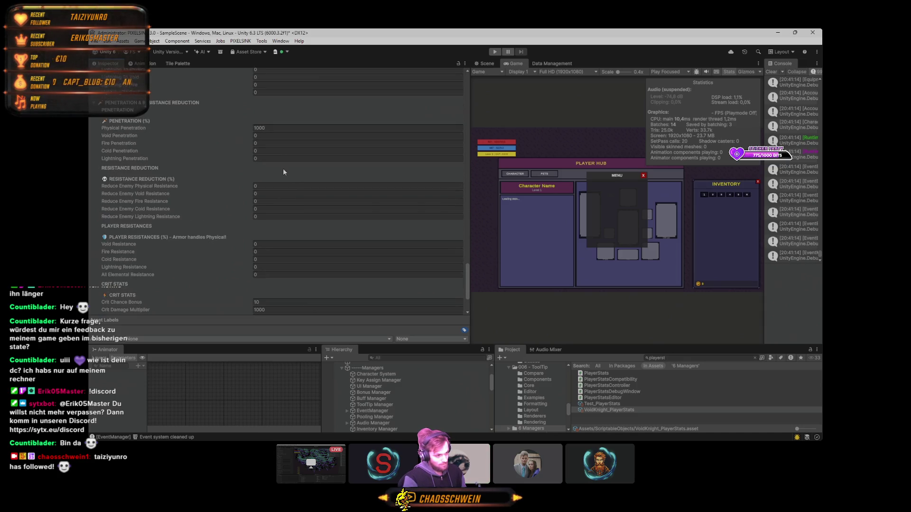
scroll(275, 190, up, 10)
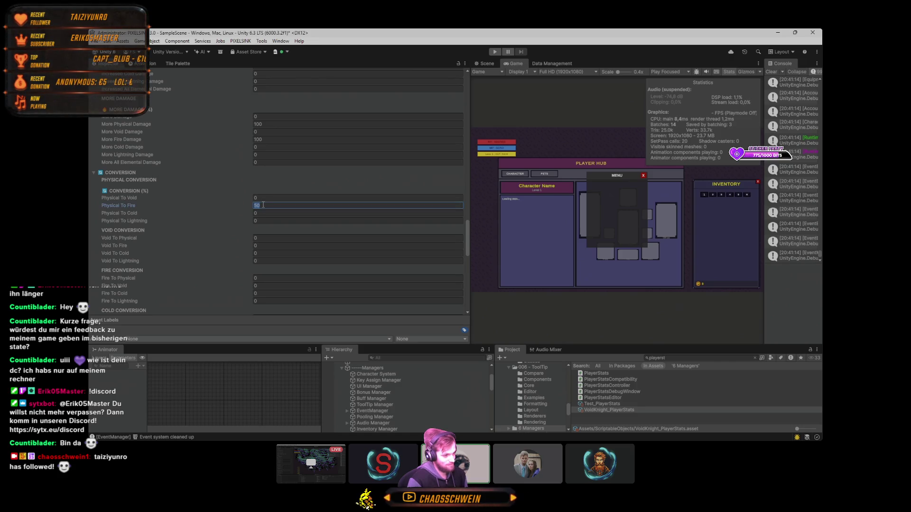
text(100)
scroll(263, 205, down, 1)
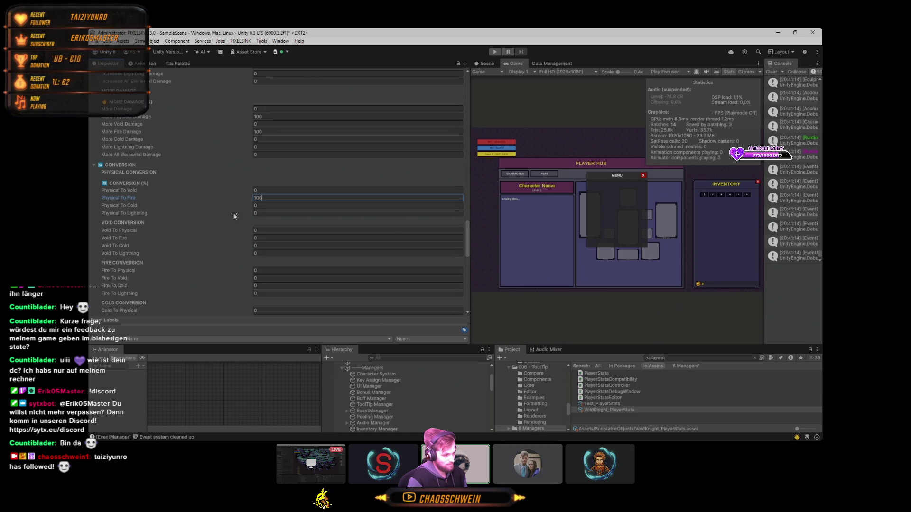
mouse_move(465, 230)
mouse_down()
mouse_move(463, 208)
mouse_move(466, 265)
mouse_up()
- Clear Physical Penetration and set Fire Penetration to 50
click(274, 207)
key(BackSpace)
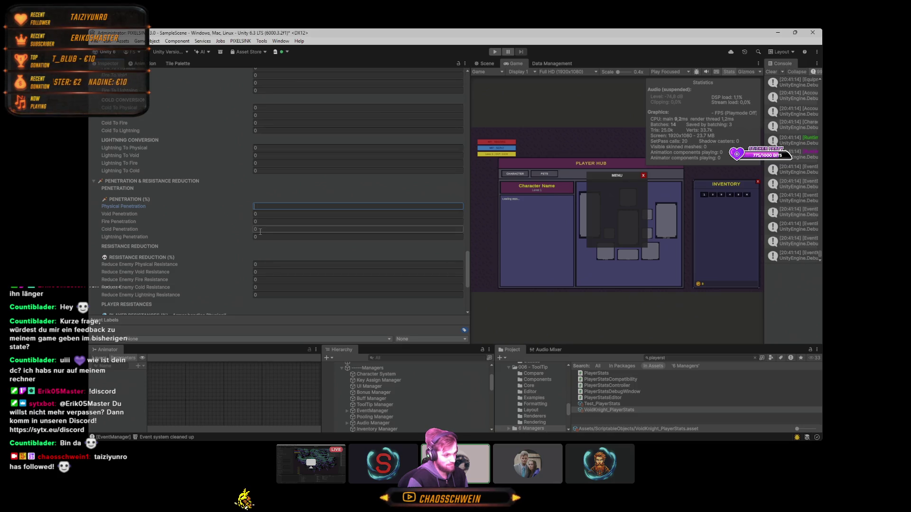
click(280, 222)
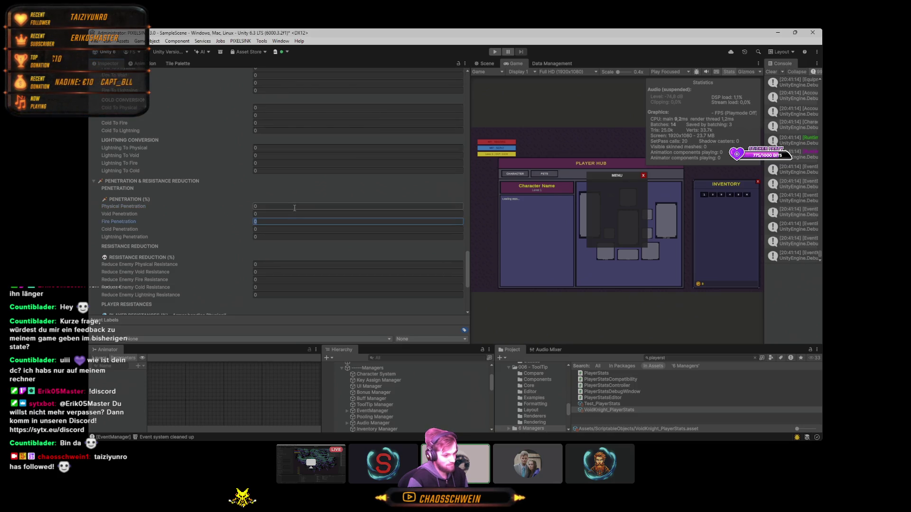
scroll(294, 208, up, 1)
text(50)
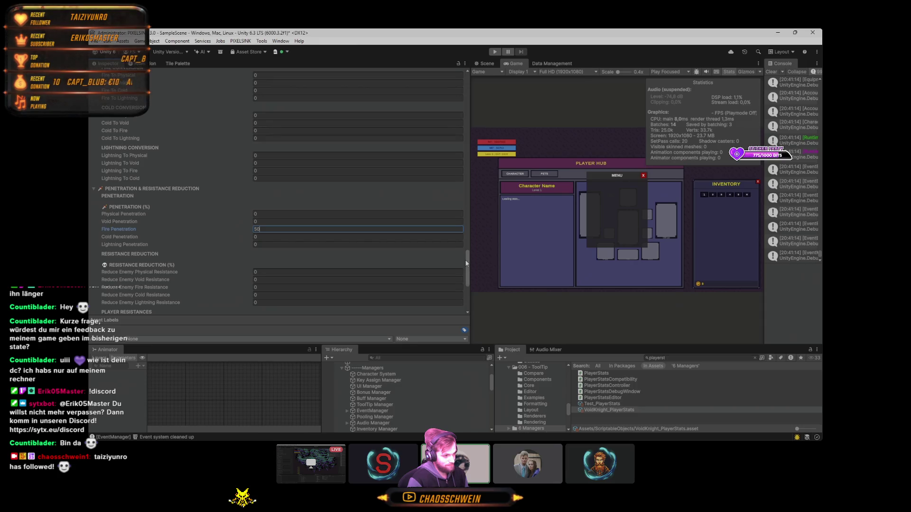
drag(466, 260, 468, 268)
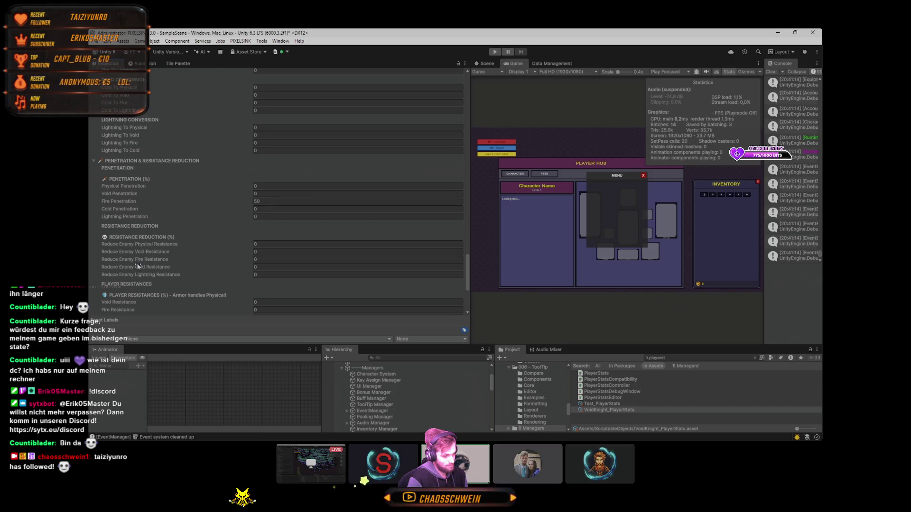
- Set Reduce Enemy Fire Resistance to 50 and confirm the 2,077,500 crit hit
click(257, 259)
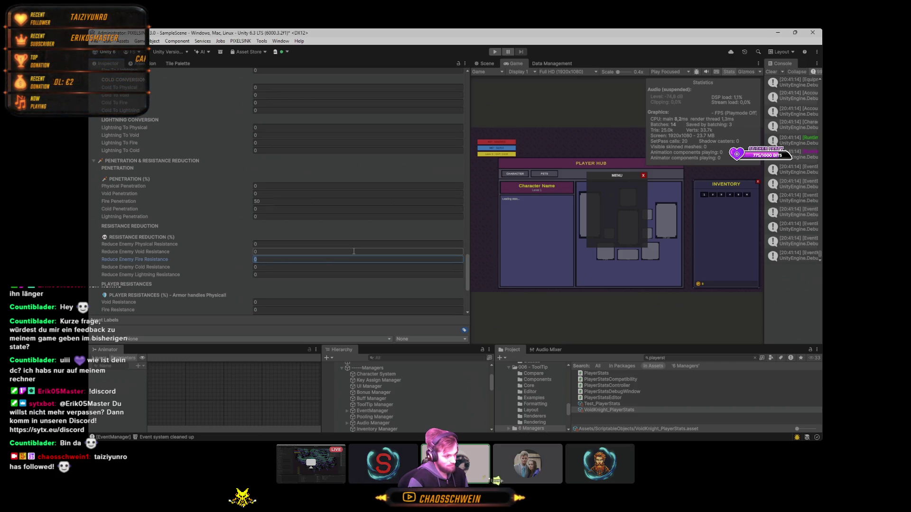
text(50)
scroll(381, 249, up, 1)
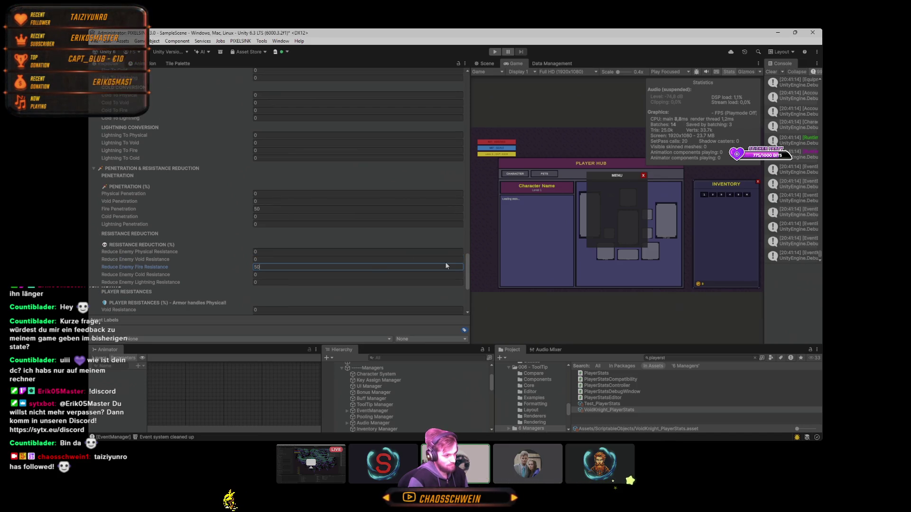
scroll(288, 141, up, 10)
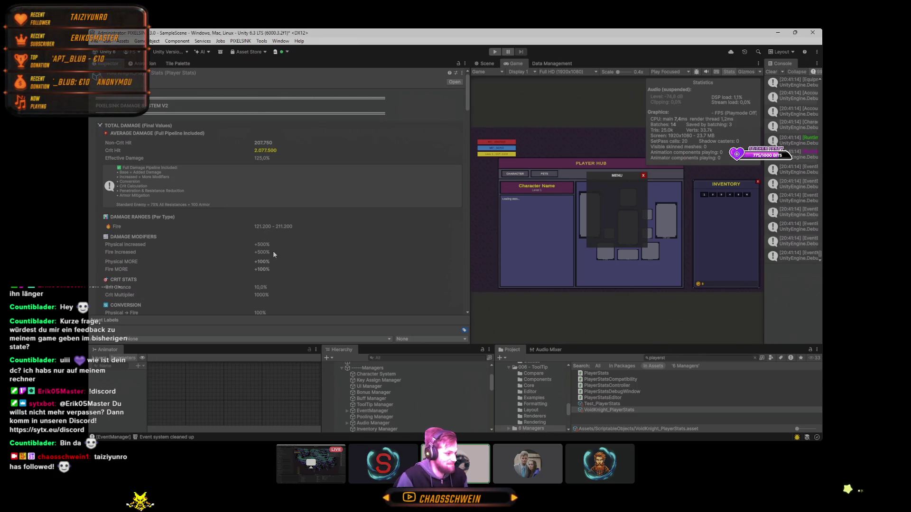
scroll(276, 256, down, 1)
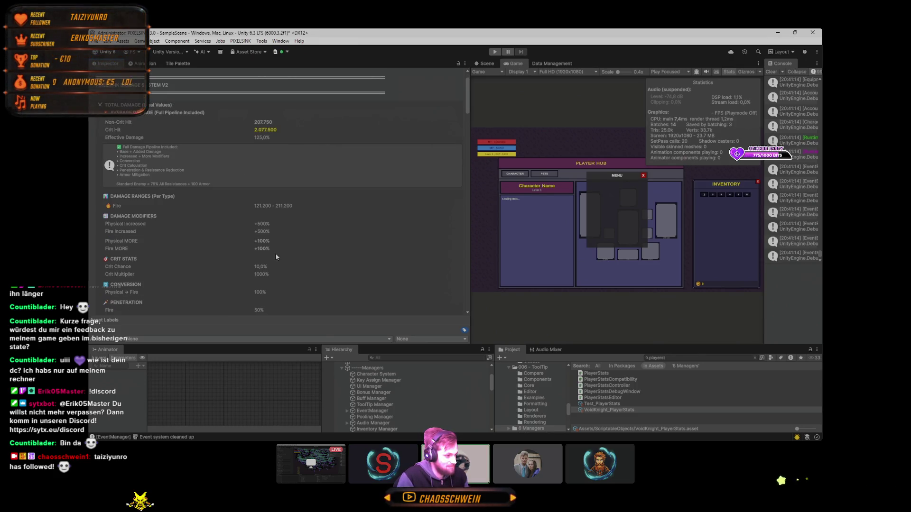
scroll(252, 266, down, 1)
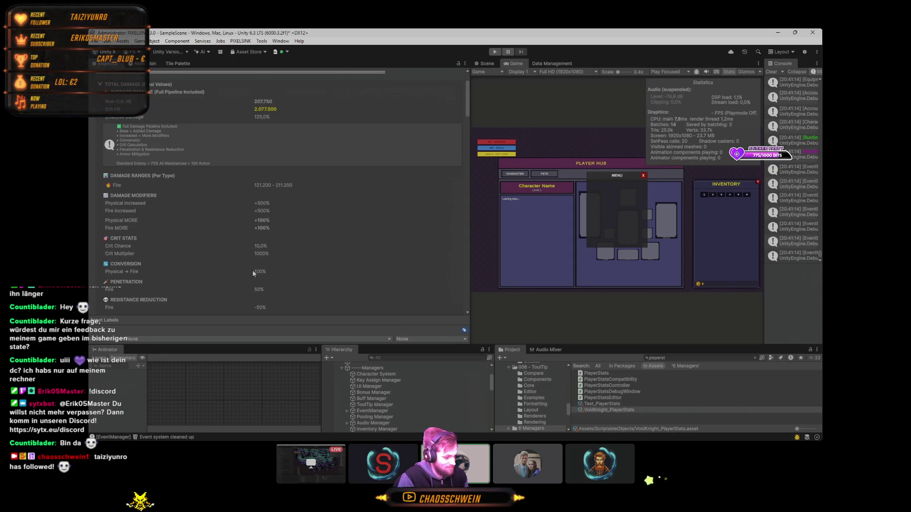
scroll(252, 273, down, 1)
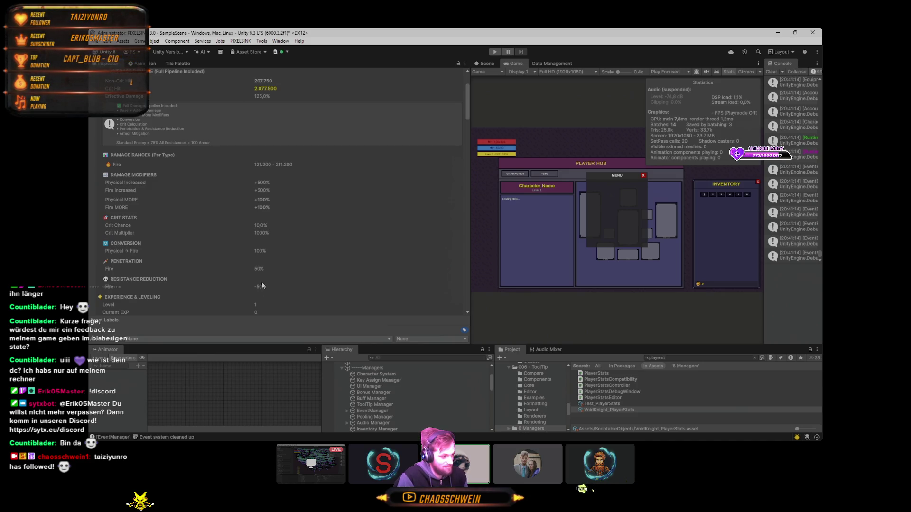
scroll(261, 269, up, 1)
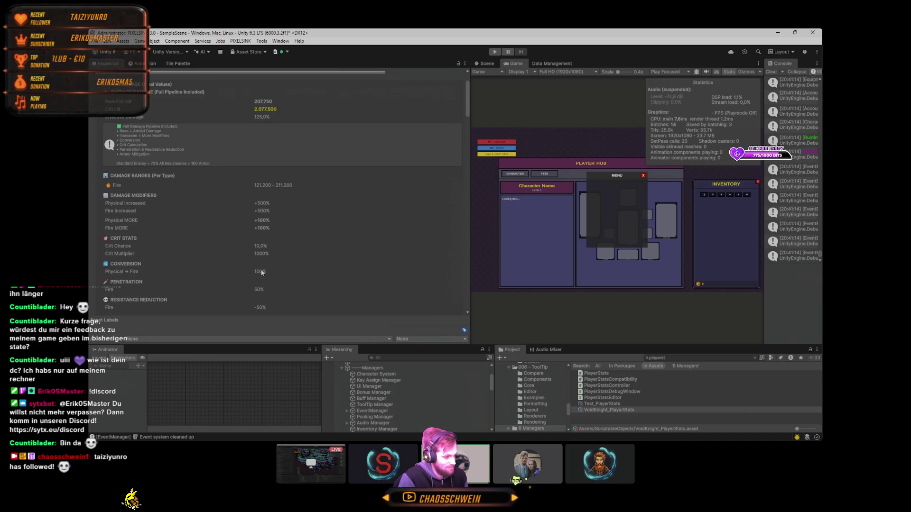
scroll(259, 294, up, 1)
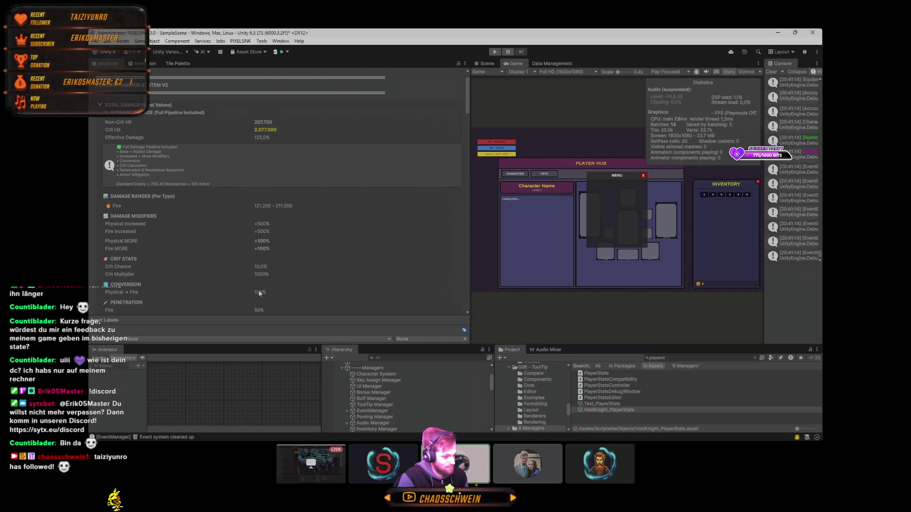
scroll(260, 294, down, 2)
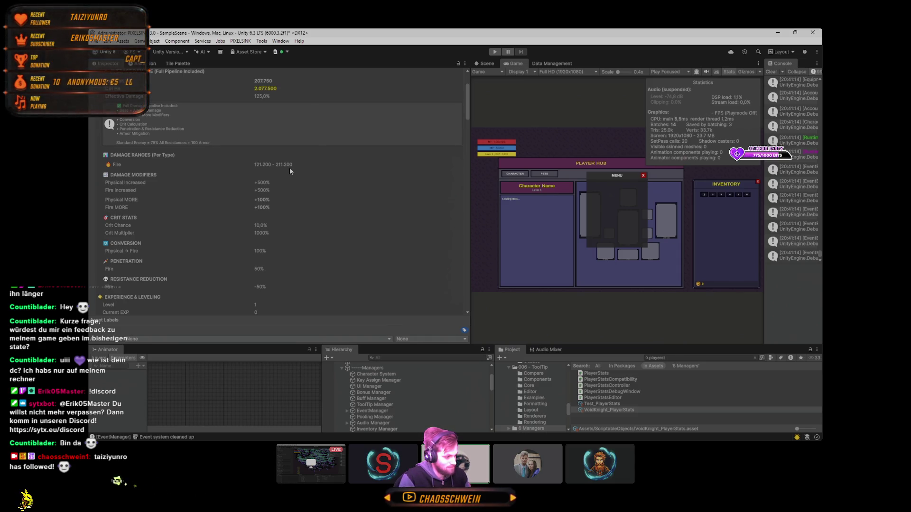
mouse_move(467, 94)
mouse_down()
mouse_move(467, 186)
mouse_move(466, 176)
mouse_up()
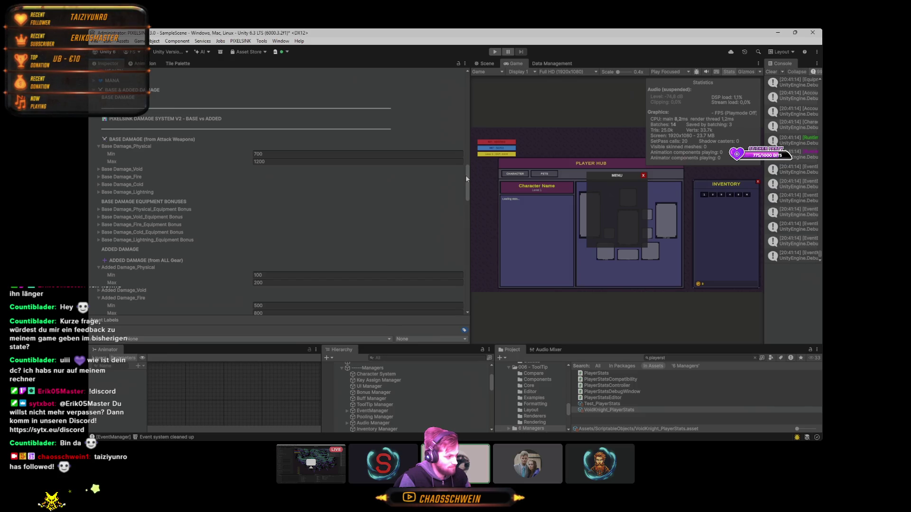
- Set physical base damage to 5000–6000
click(284, 153)
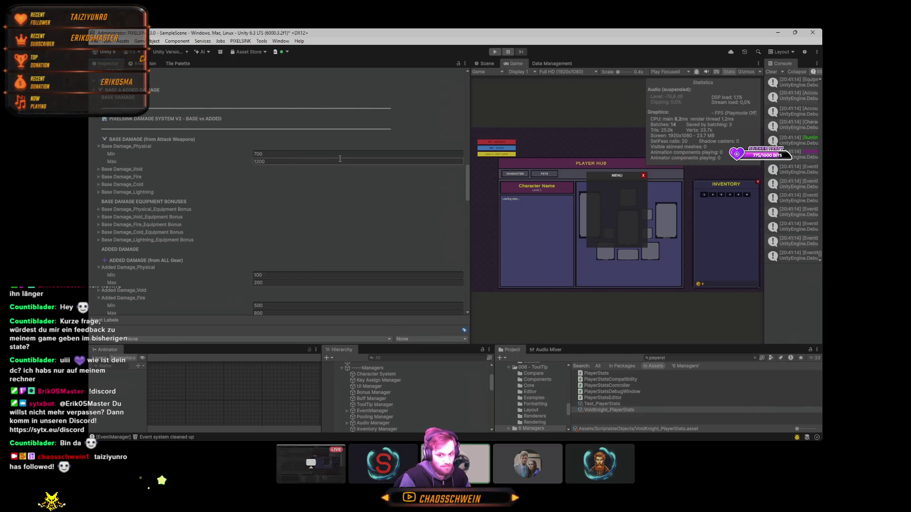
text(5000)
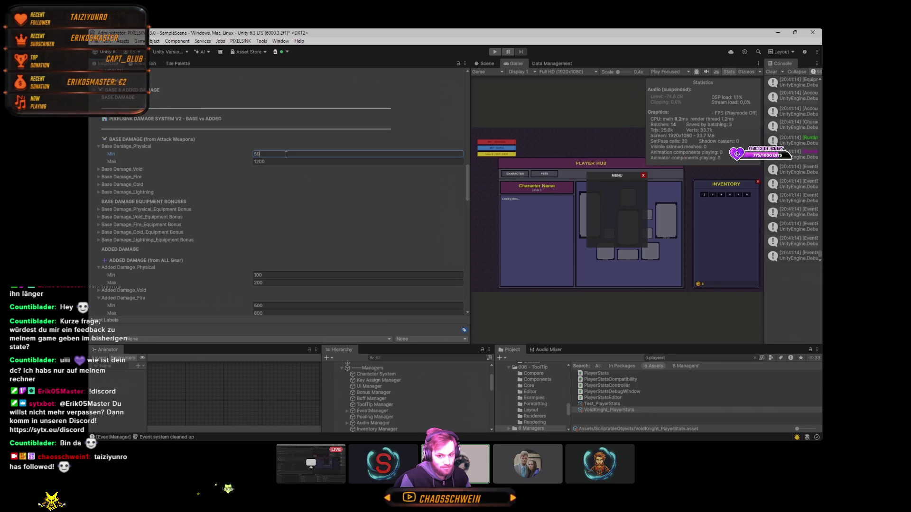
key(Tab)
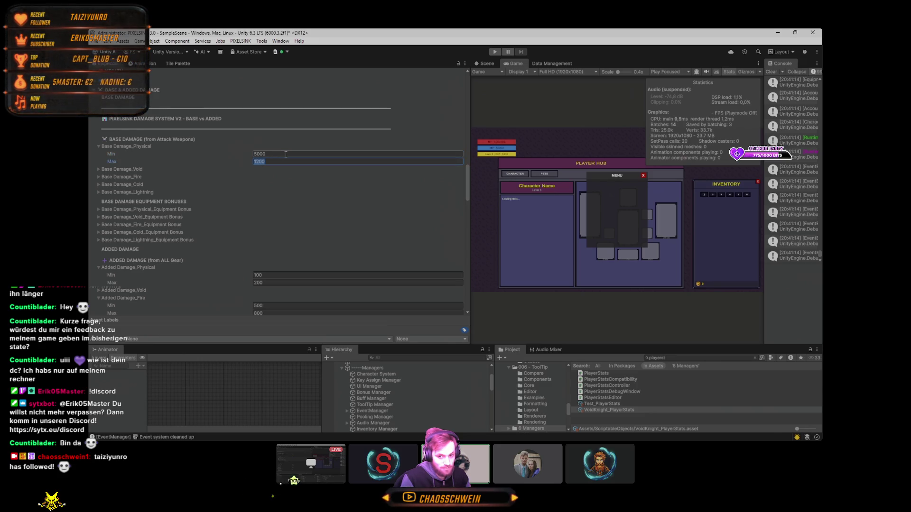
text(8000)
scroll(468, 128, up, 10)
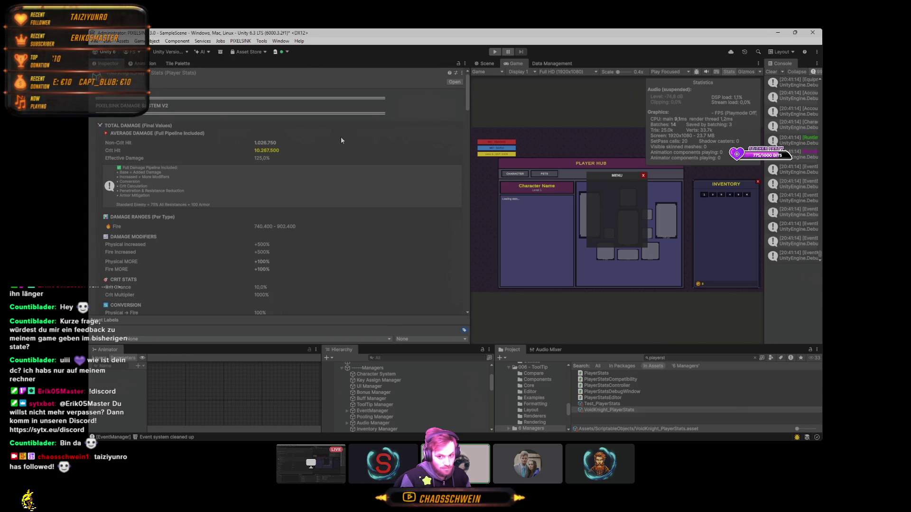
drag(466, 96, 455, 202)
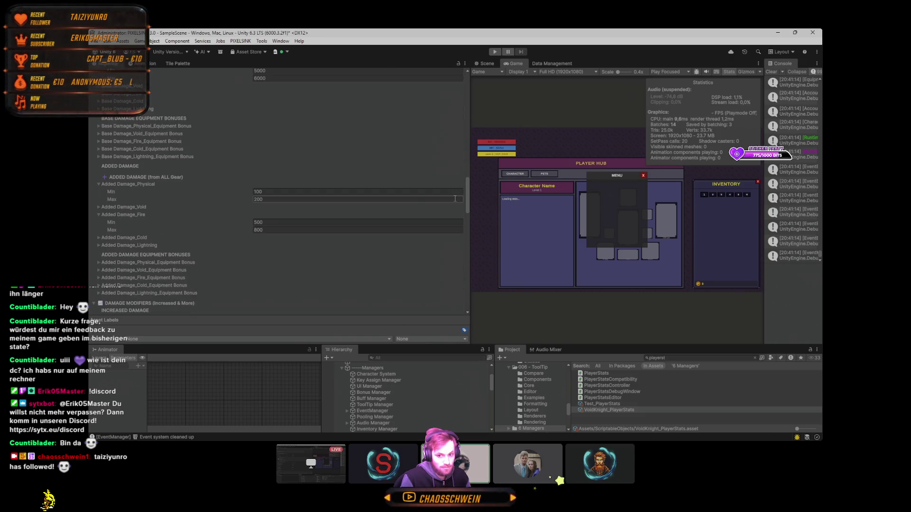
- Set added fire damage to 1000–210000 and check the 25,995,000 crit hit
click(273, 226)
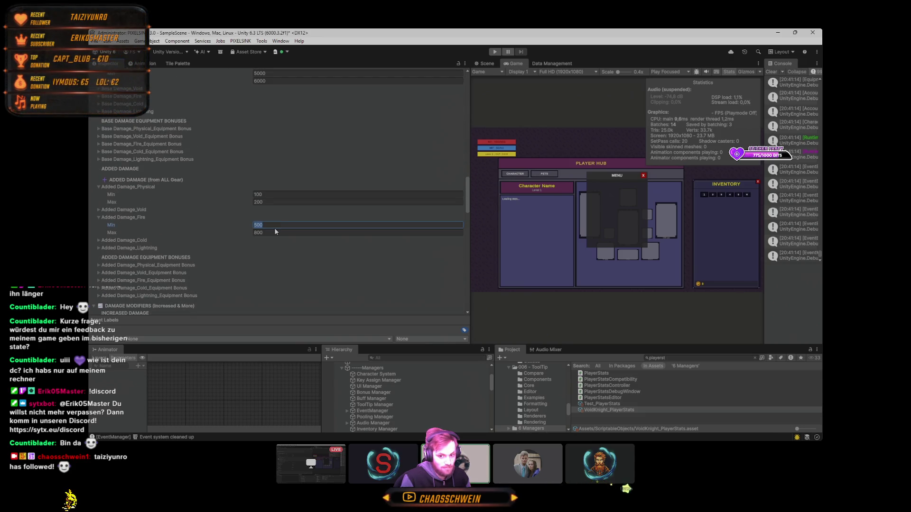
text(1000)
click(276, 231)
text(210000)
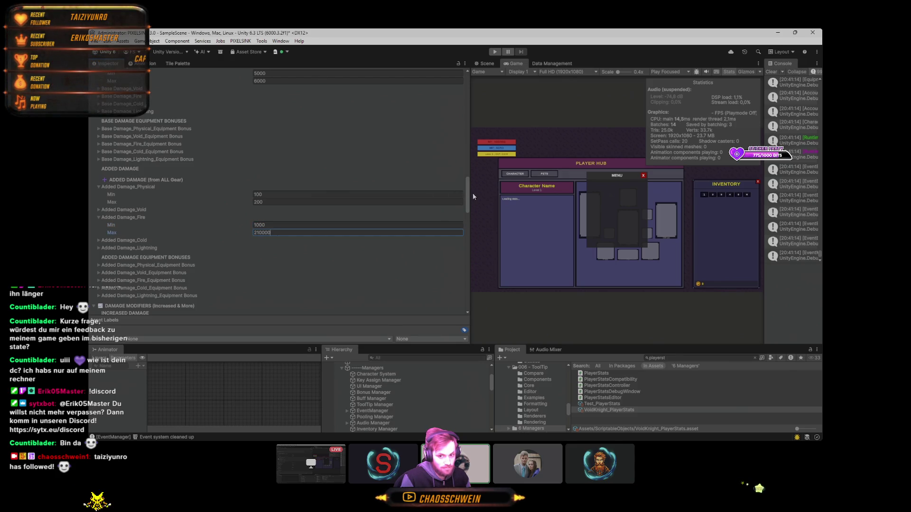
drag(468, 192, 463, 90)
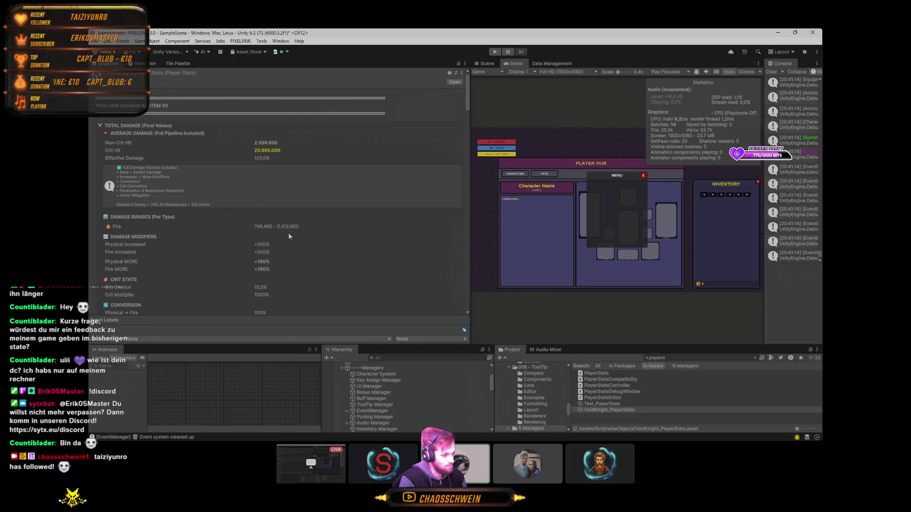
scroll(288, 234, down, 10)
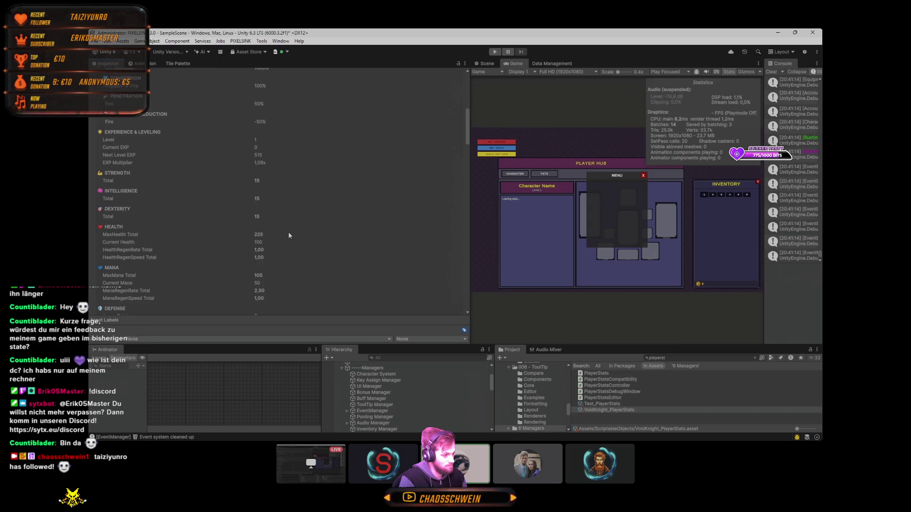
scroll(289, 232, up, 5)
scroll(307, 256, up, 2)
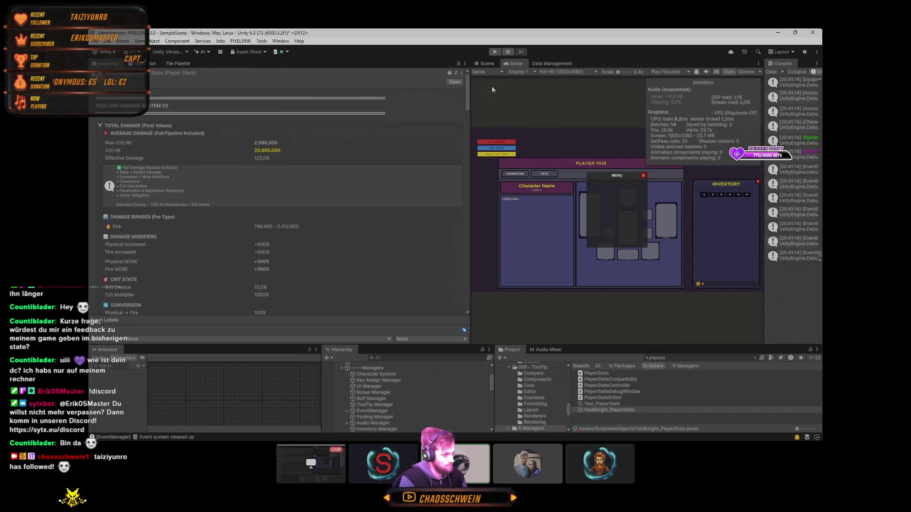
click(495, 52)
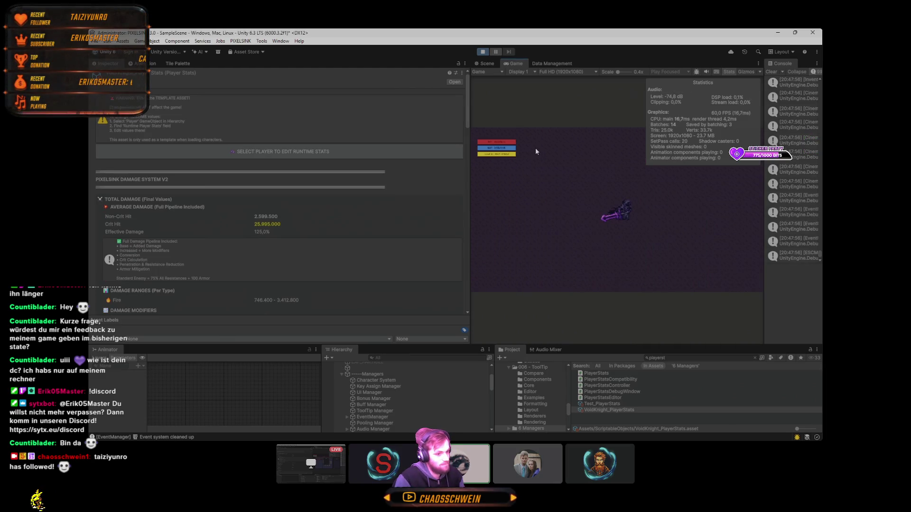
key(c)
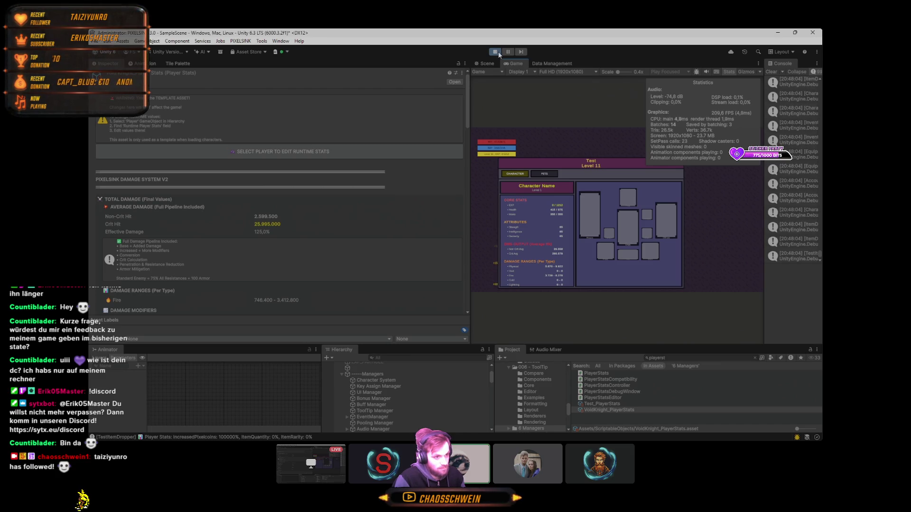
click(496, 53)
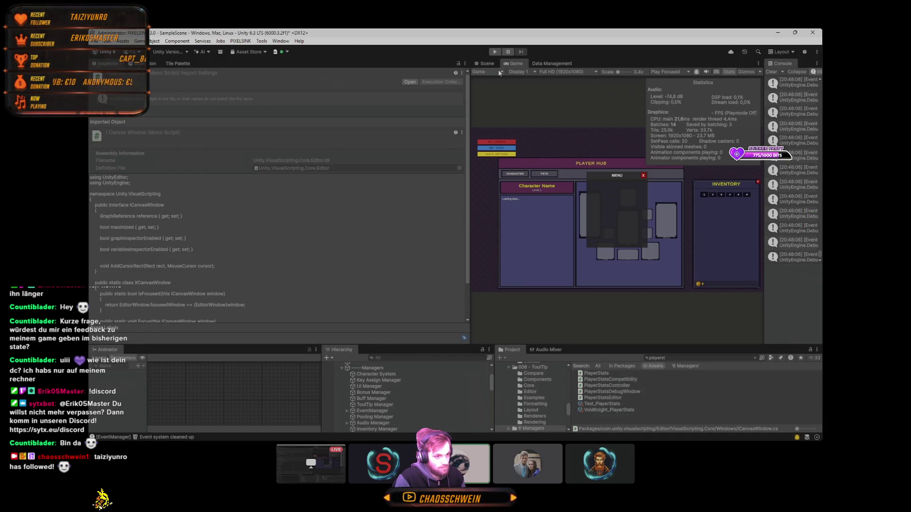
- Delete all PlayerPrefs from the Data Management panel and confirm the wipe
click(544, 64)
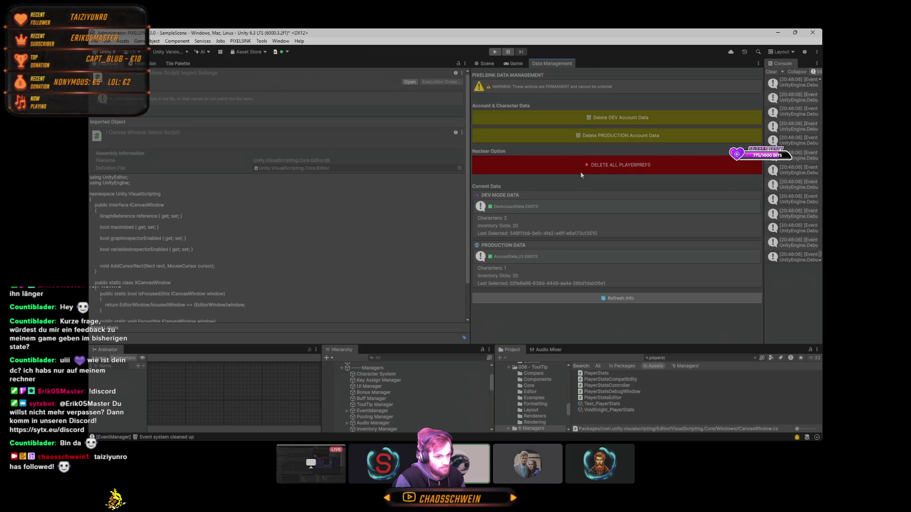
click(580, 173)
click(439, 274)
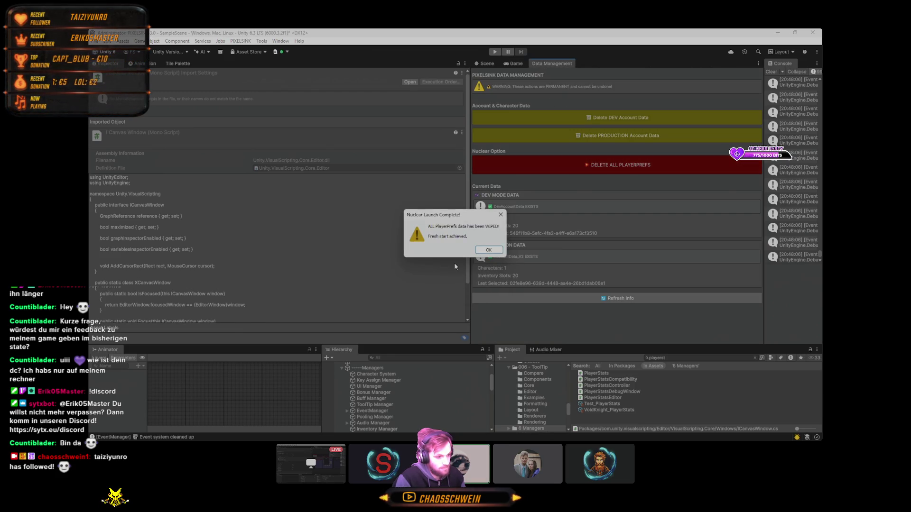
click(489, 250)
- Enable Dev Mode on the Account_Manager and enter play mode
click(372, 376)
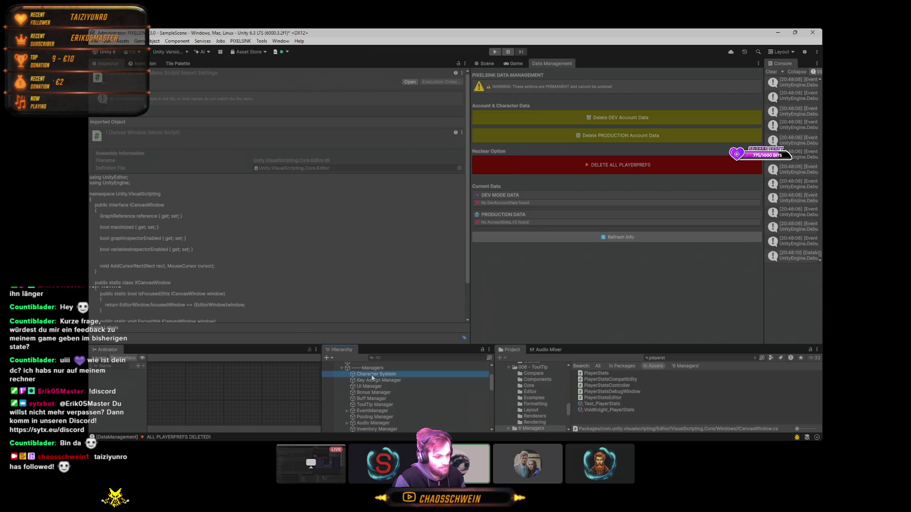
click(255, 279)
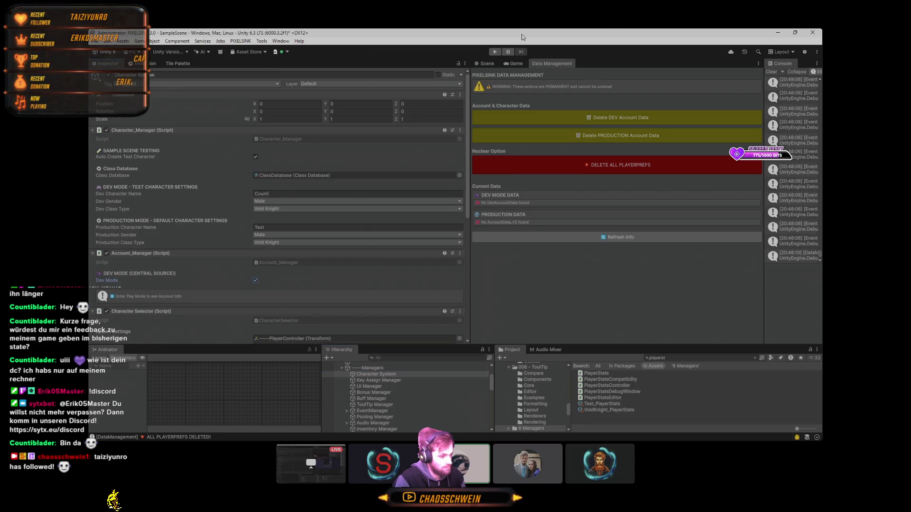
click(494, 52)
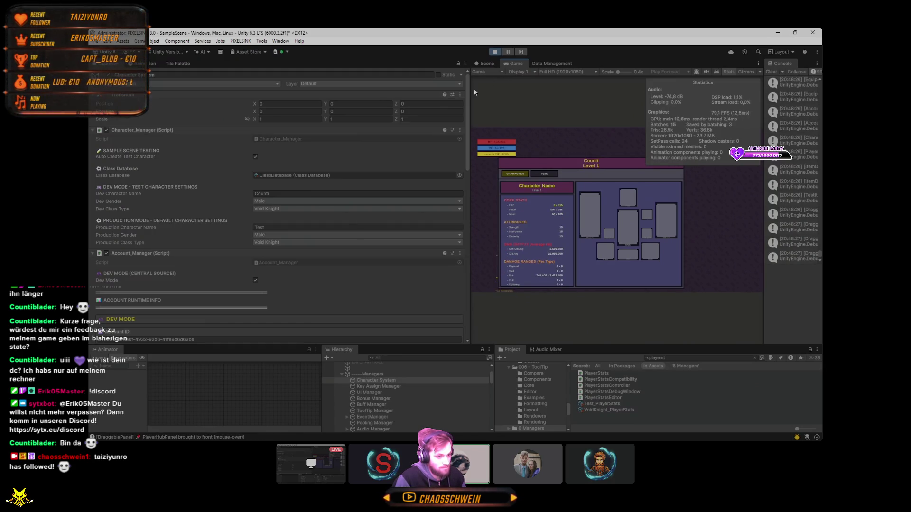
- Widen the Game view, scroll the character stats, and search the project for 'phys'
drag(469, 95, 278, 101)
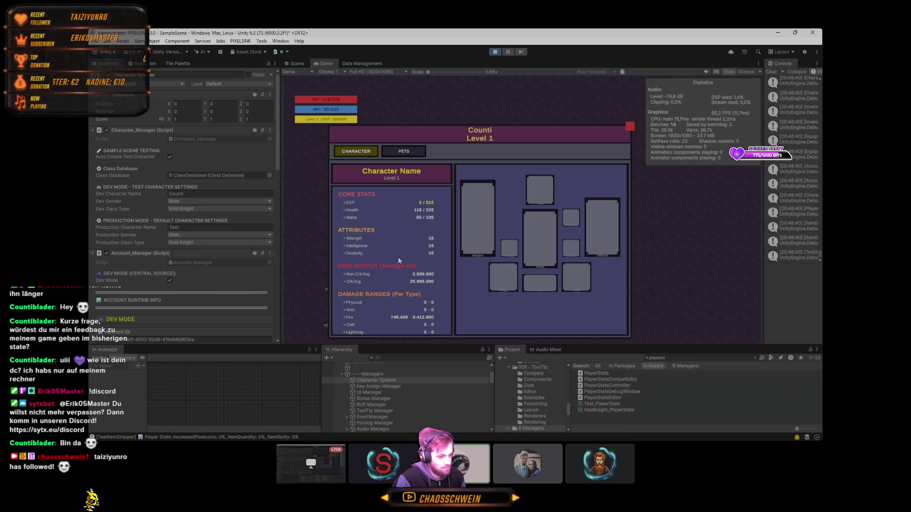
scroll(370, 250, down, 3)
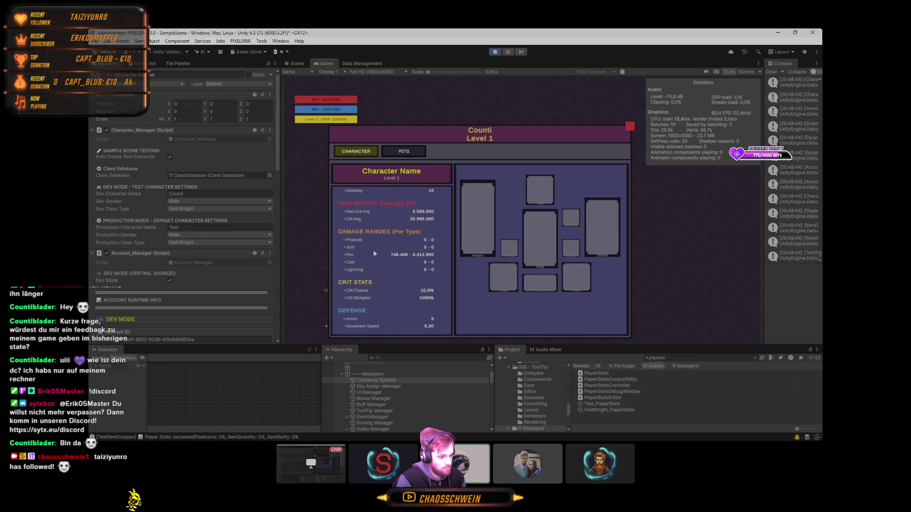
click(668, 359)
text(phys)
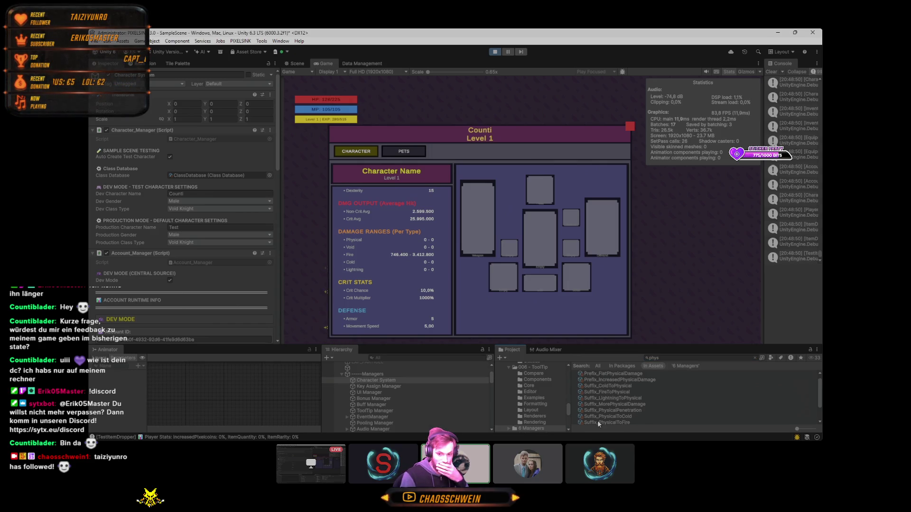
- Open Suffix_PhysicalToCold and review its type fields, leaving Suffix and Dart Count Bonus
click(628, 417)
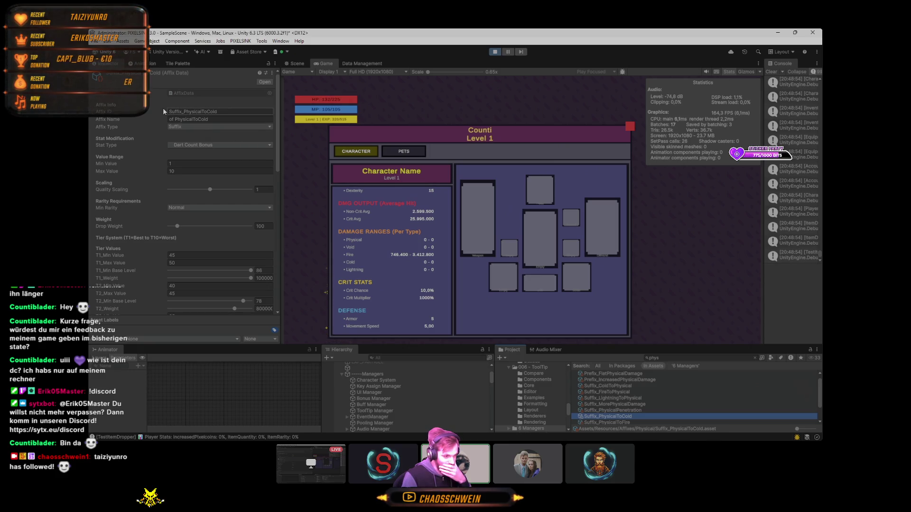
click(159, 129)
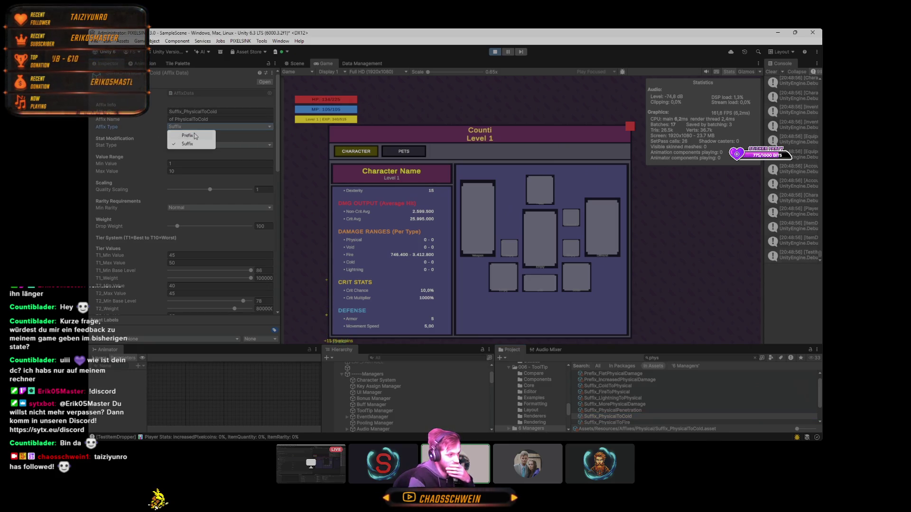
click(150, 126)
click(219, 145)
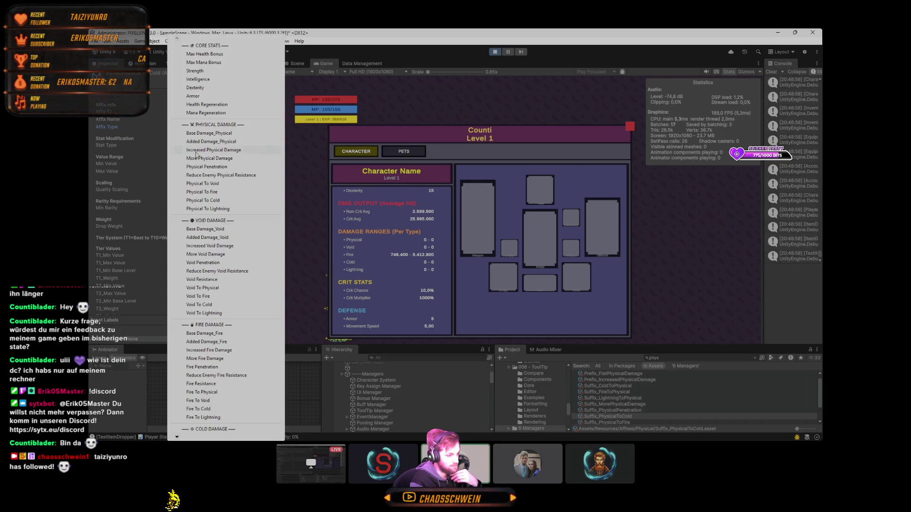
mouse_move(179, 438)
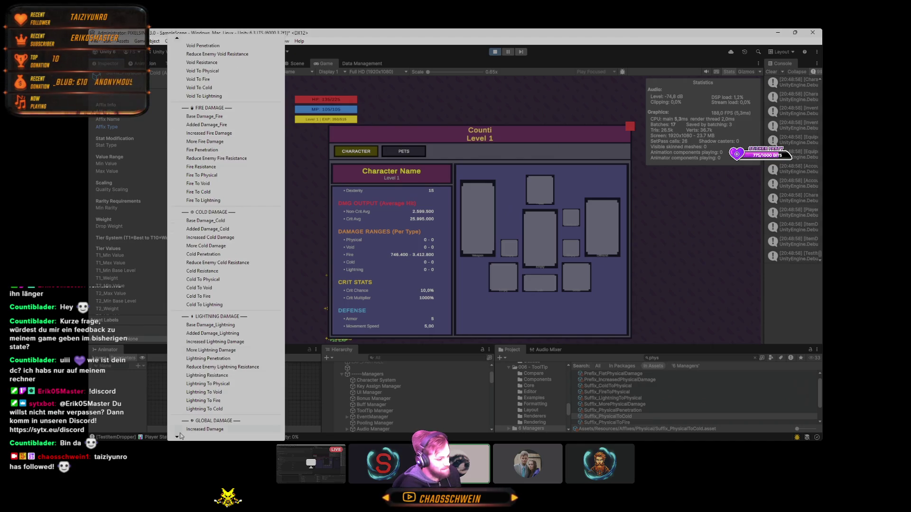
click(97, 163)
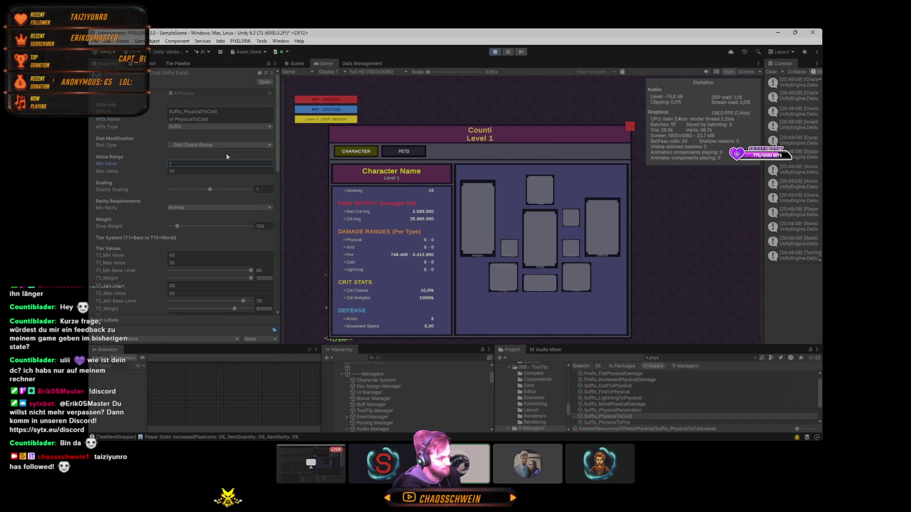
click(218, 148)
click(133, 175)
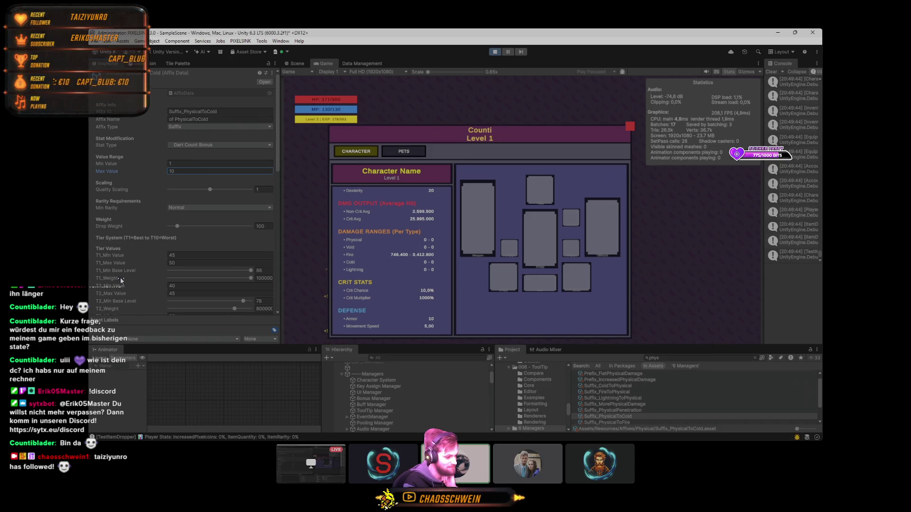
- Scroll the Inspector down to Item Type Restrictions, showing the empty Allowed Item Tags
scroll(120, 277, down, 2)
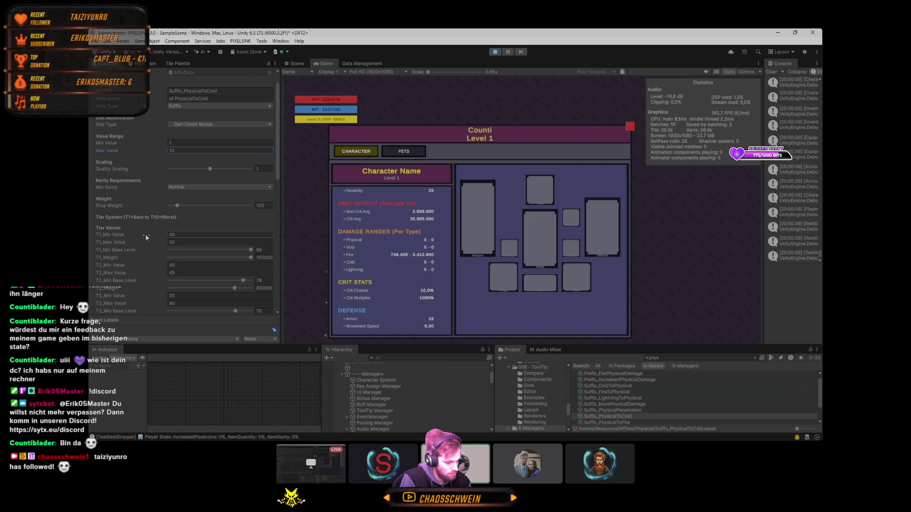
scroll(146, 235, down, 2)
scroll(146, 232, down, 10)
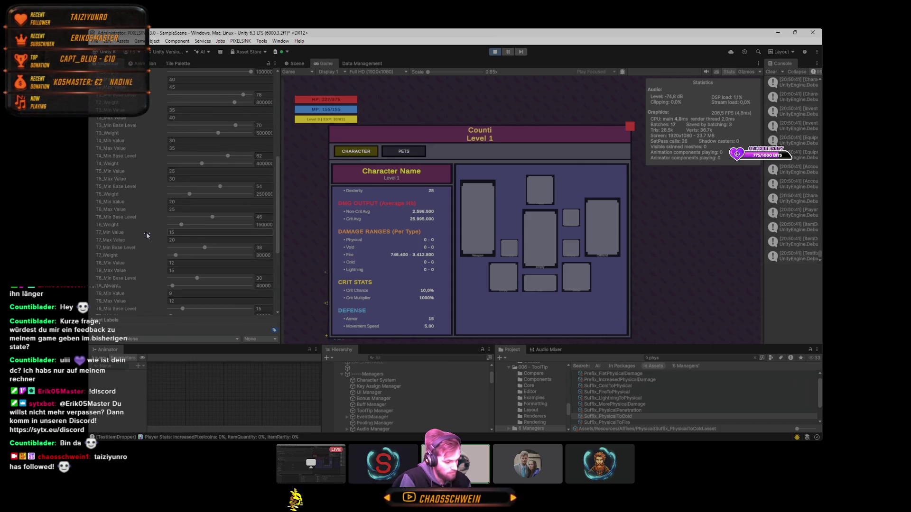
scroll(137, 195, down, 3)
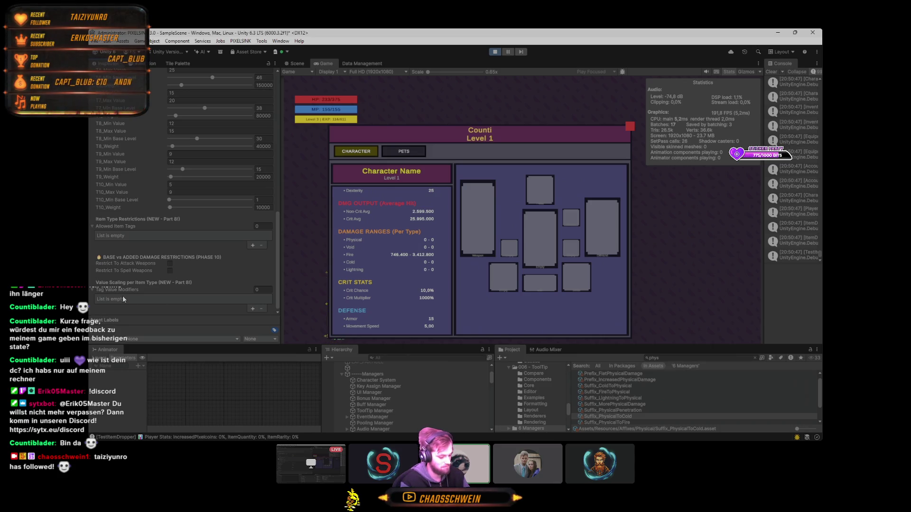
- Add one Allowed Item Tags entry, try Staff for Element 0, then set it to None
click(100, 236)
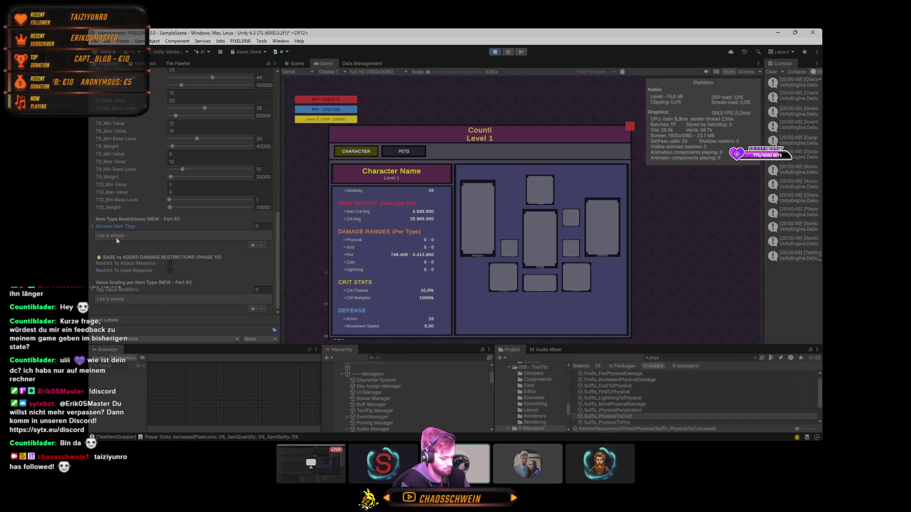
click(253, 245)
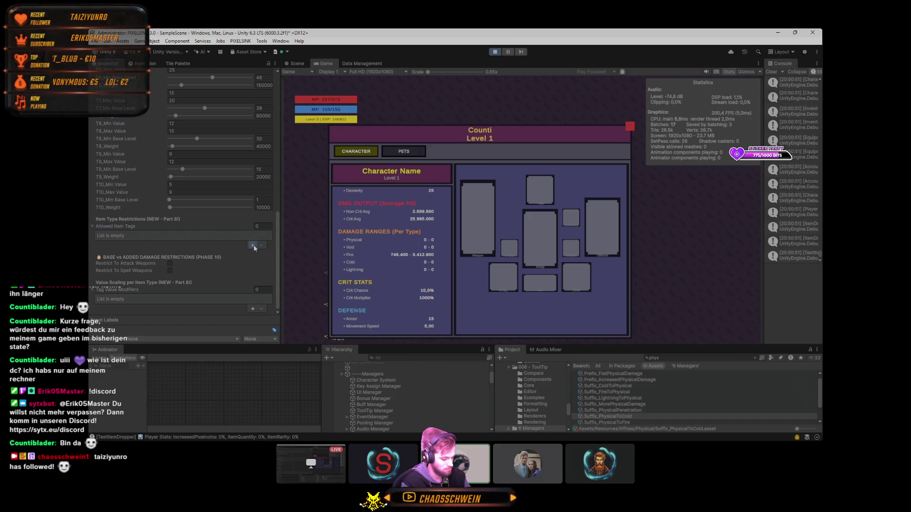
click(267, 236)
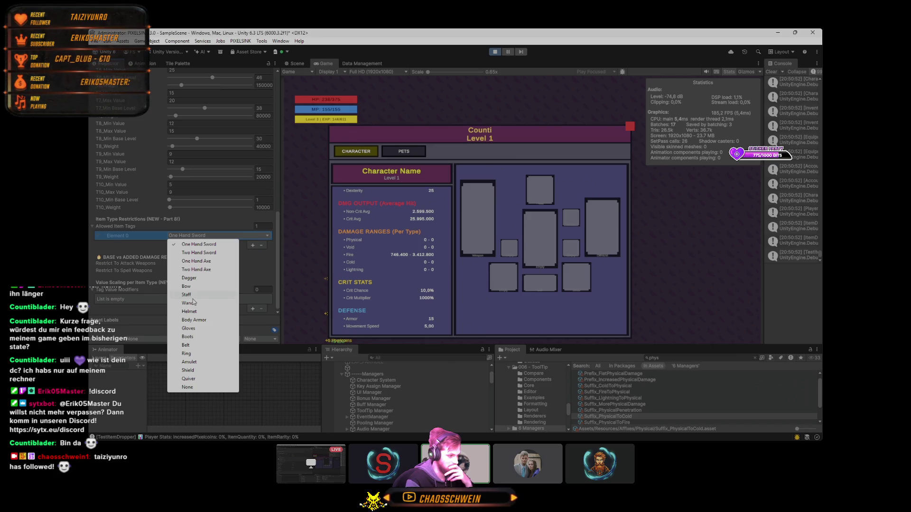
click(192, 295)
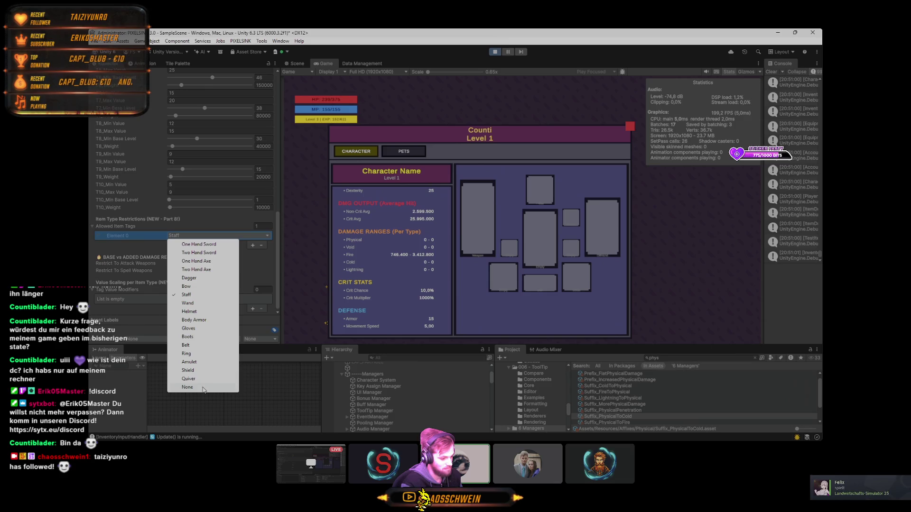
click(203, 388)
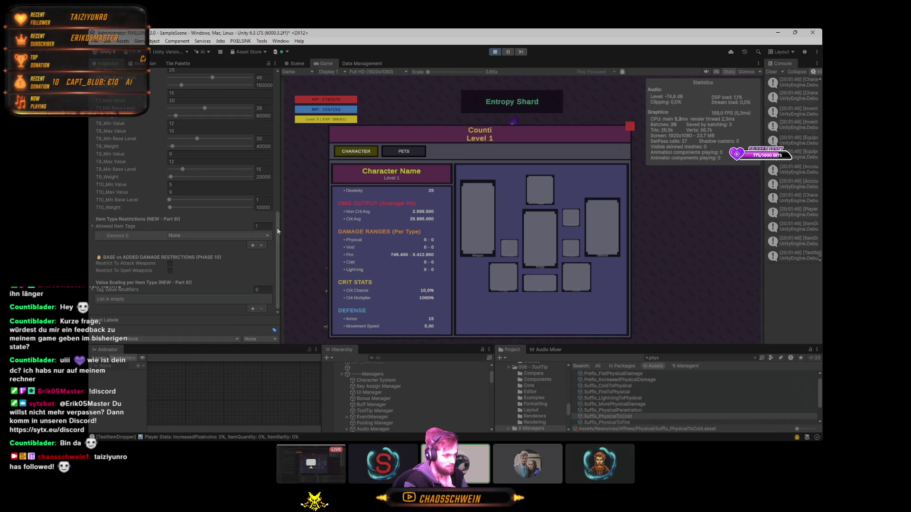
- Scroll the affix Inspector up and back down while the Entropy Shard test runs
drag(277, 227, 278, 215)
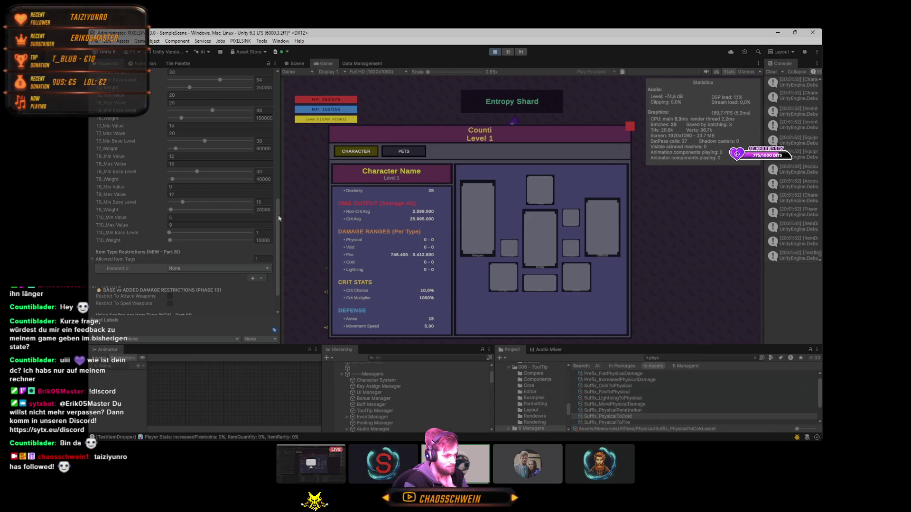
mouse_move(278, 214)
mouse_down()
mouse_move(277, 189)
mouse_move(278, 234)
mouse_up()
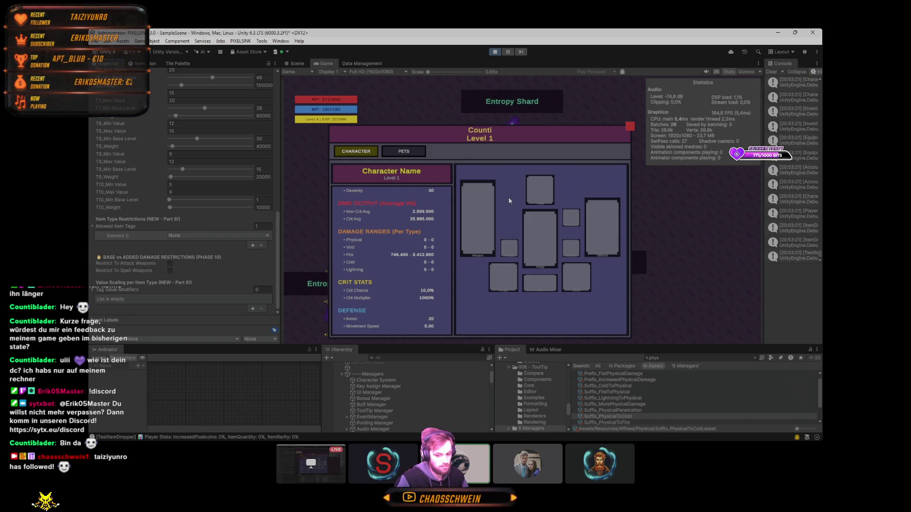
- Turn off the Game view's Statistics overlay, switching to the desktop before and after
key(super+d)
key(super+d)
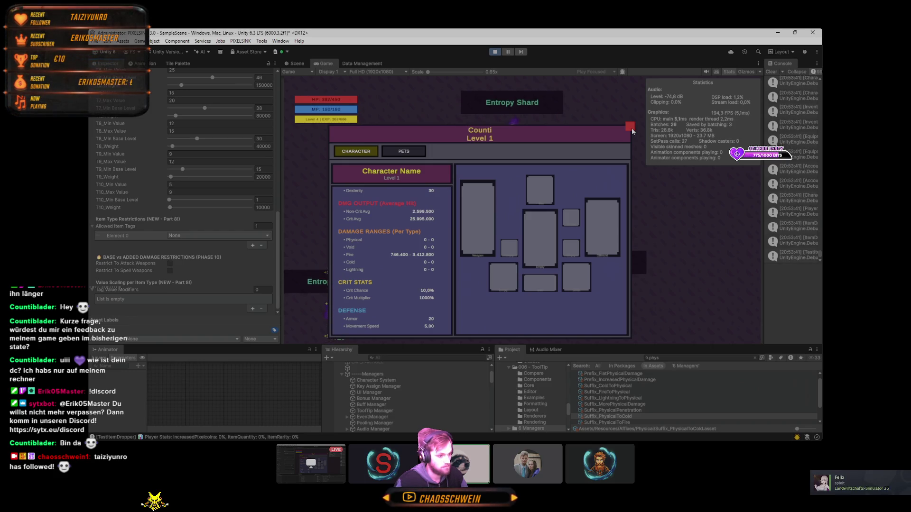
click(729, 72)
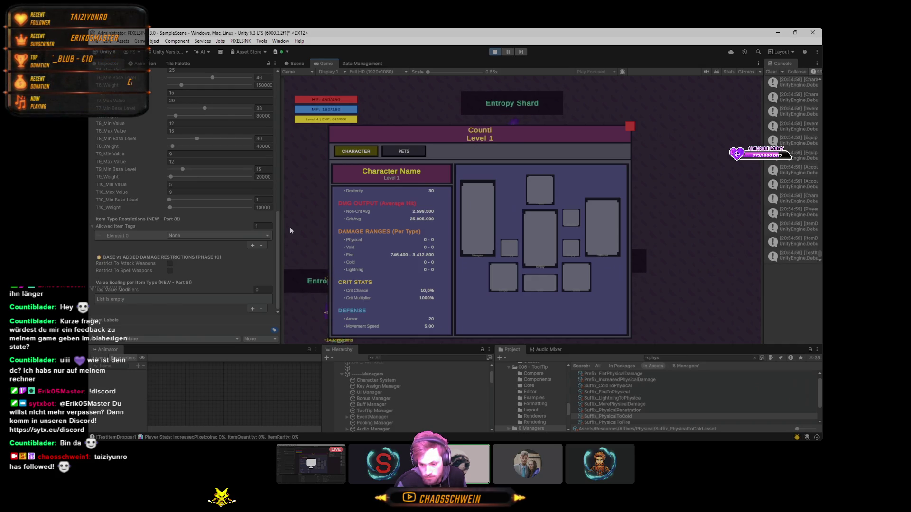
key(super+d)
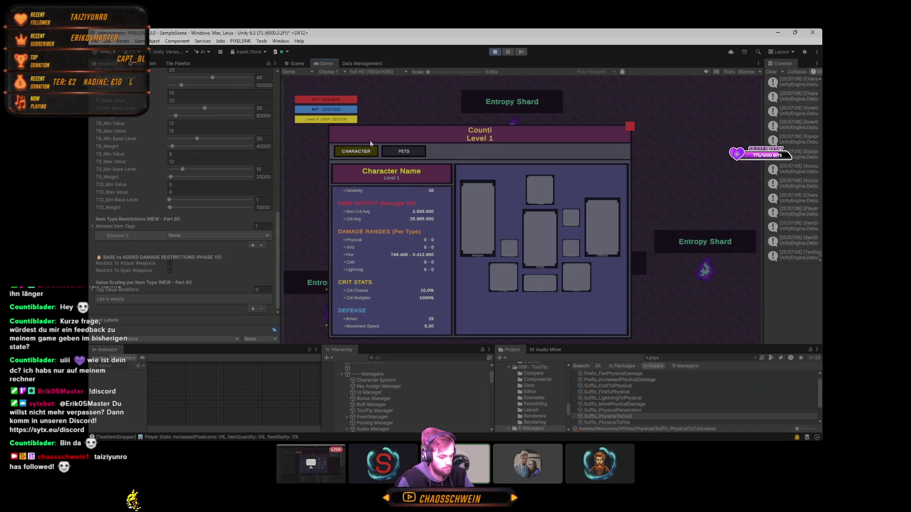
- Switch the character panel to the PETS page, showing its two empty pet panels
click(404, 152)
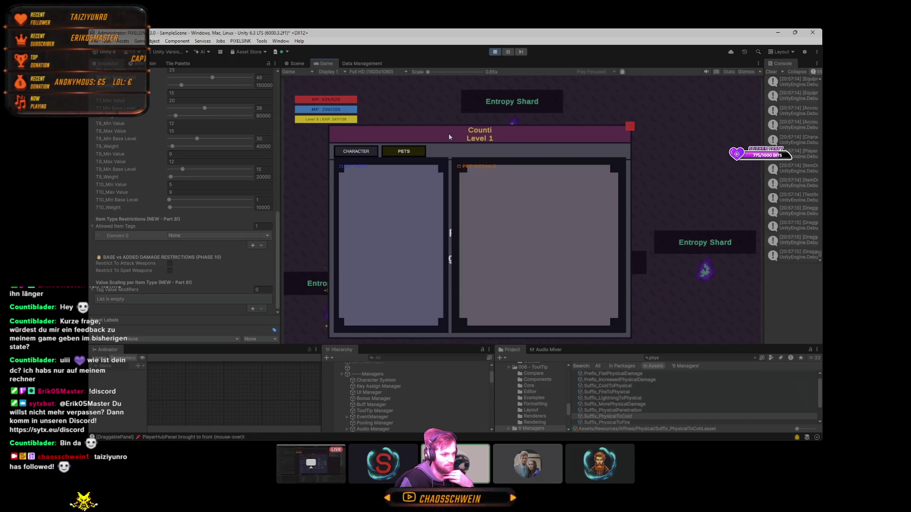
- Reposition the character panel up and to the right in the game view, then minimize Unity
mouse_move(449, 133)
mouse_down()
mouse_move(496, 120)
mouse_move(489, 81)
mouse_up()
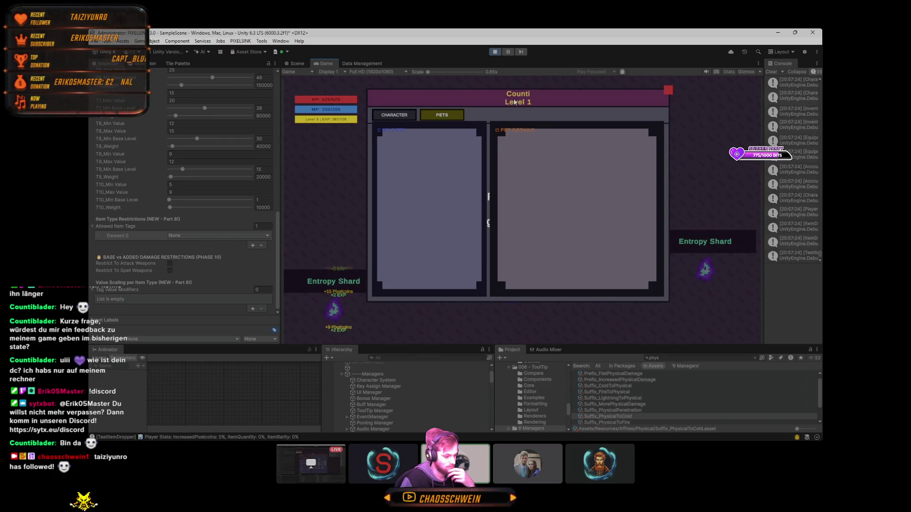
drag(513, 101, 505, 97)
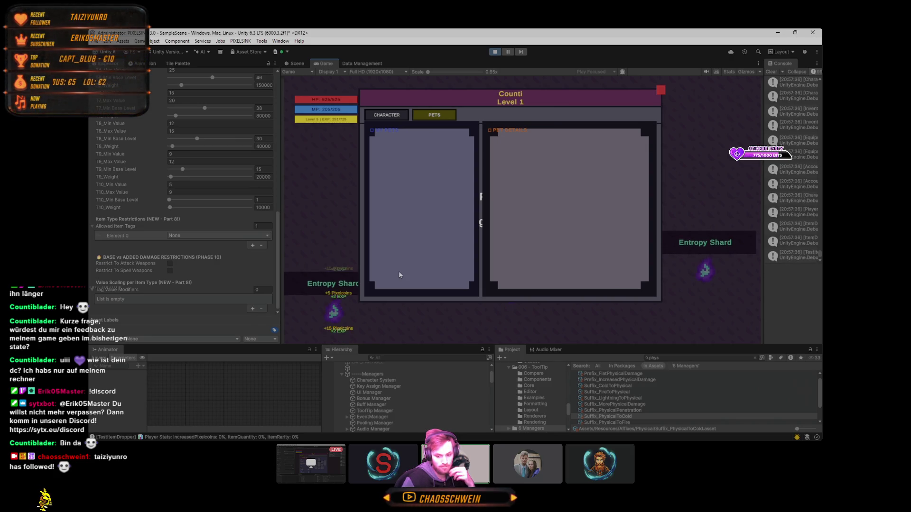
click(490, 432)
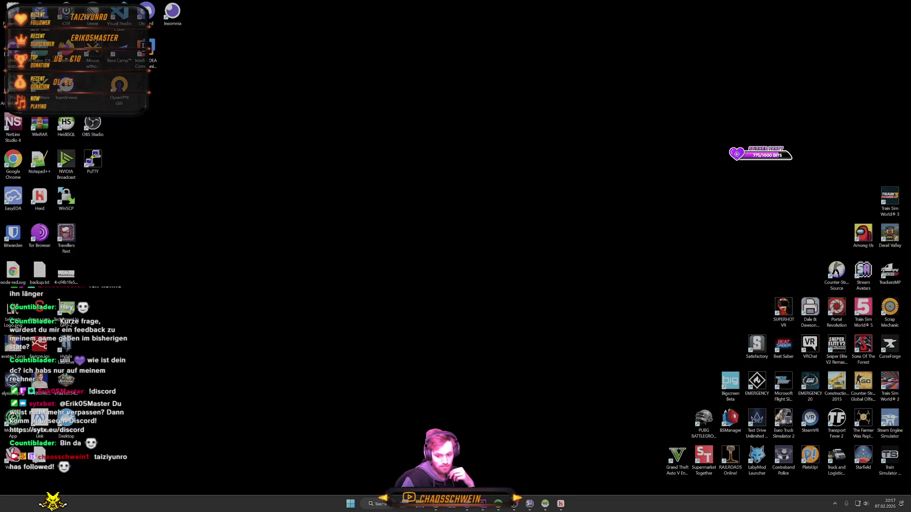
- Bring the Discord window to the front and shift it slightly right
click(490, 433)
mouse_move(494, 433)
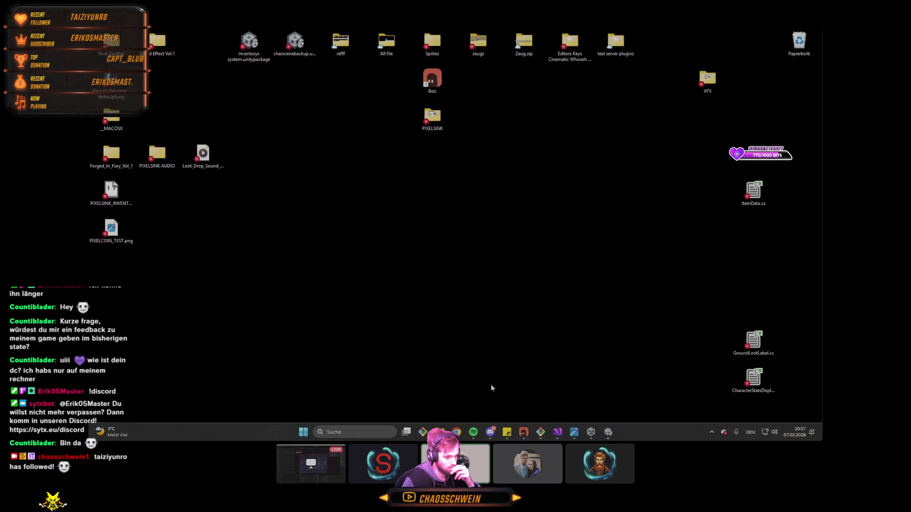
click(496, 382)
drag(549, 93, 566, 91)
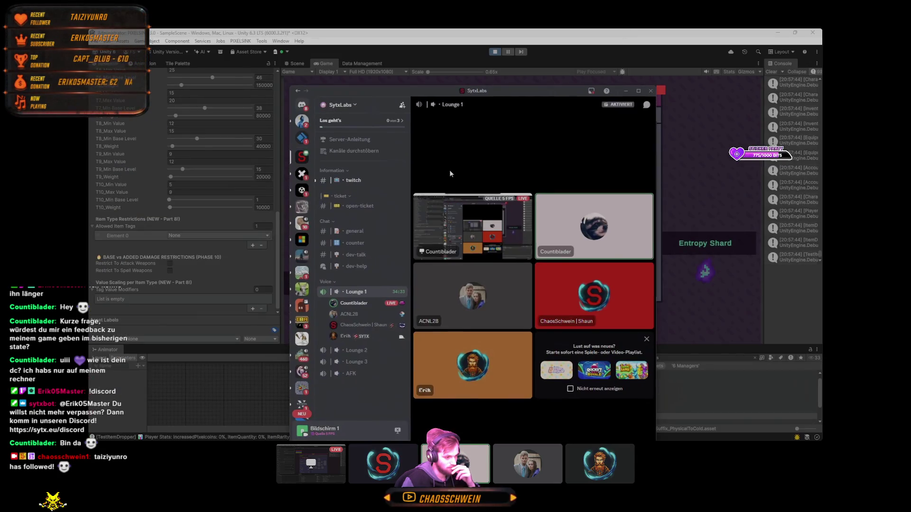
- Open the weapon-sprites direct message, scroll back to 4 February, and open the shared sprite image
click(302, 105)
click(345, 210)
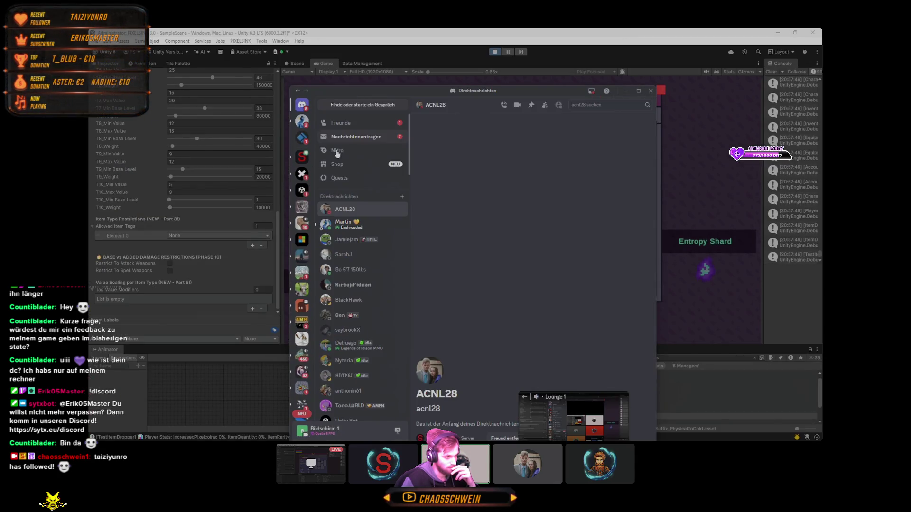
click(357, 239)
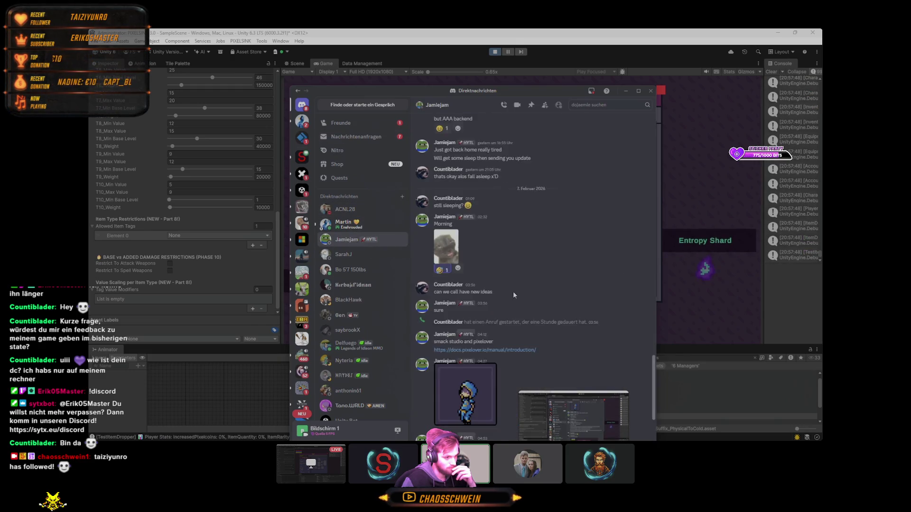
scroll(526, 284, up, 5)
scroll(532, 282, up, 10)
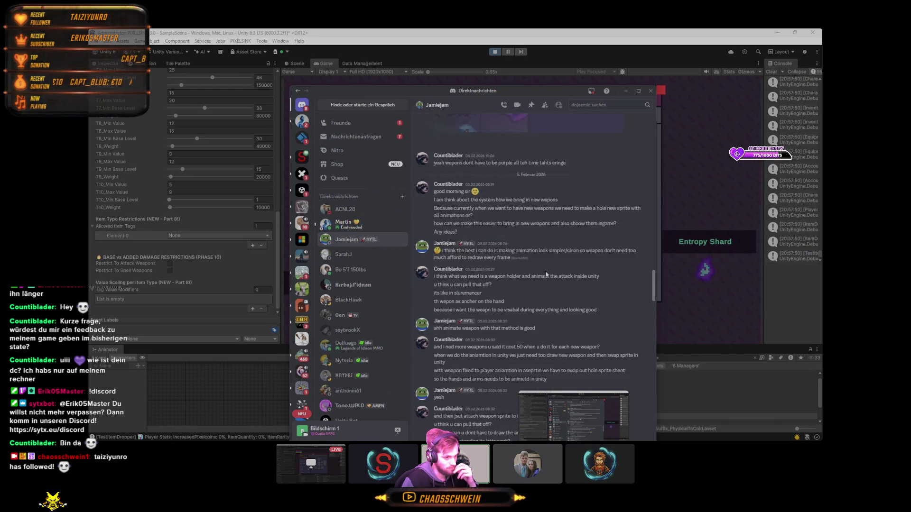
click(545, 270)
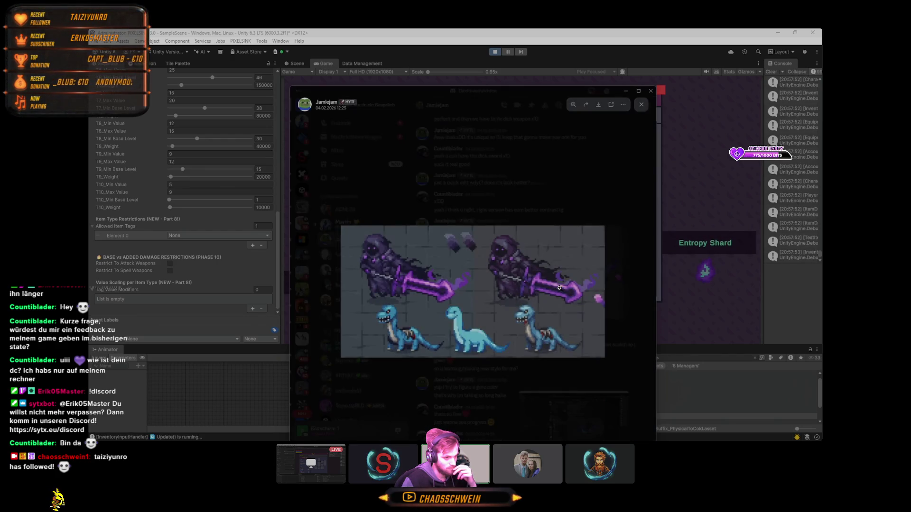
- Enlarge the hooded-knight and blue-dinosaur sprite, zoom in, and move the viewer up-left
click(543, 328)
scroll(544, 328, up, 2)
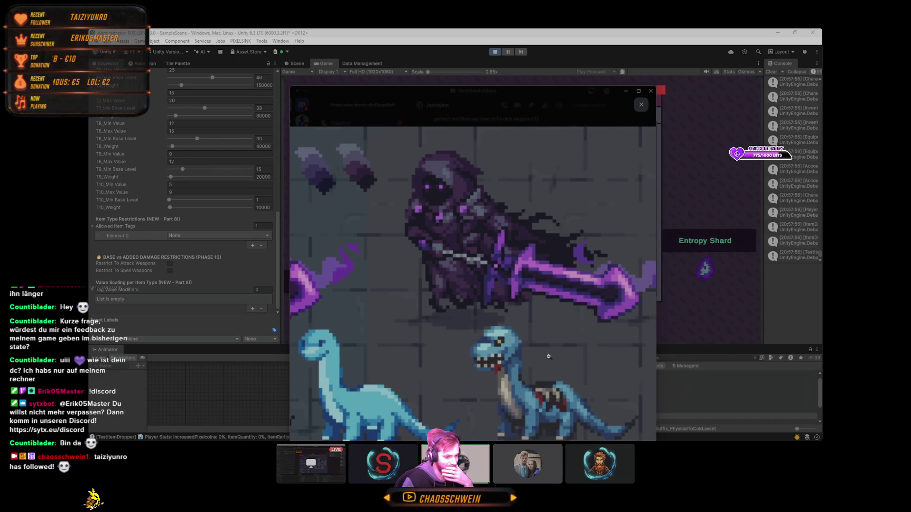
drag(485, 86, 463, 48)
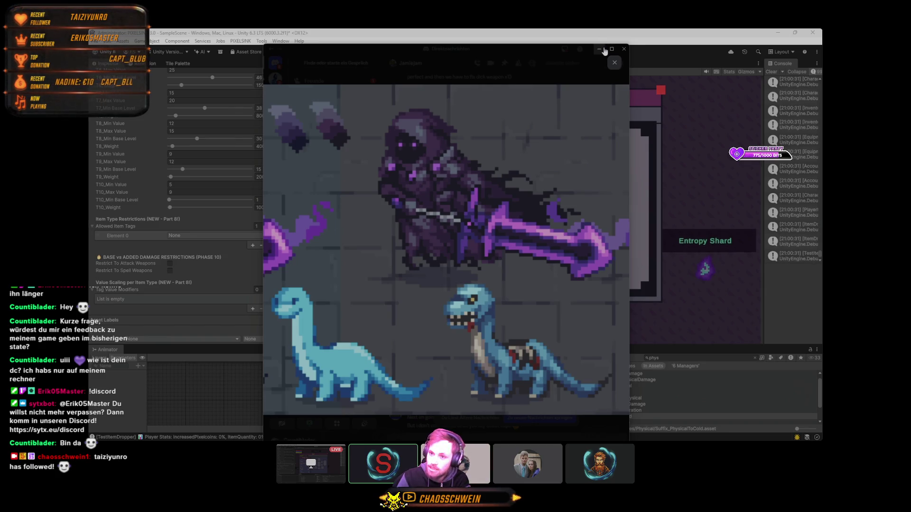
- Open the Miro board 'Mein erstes Board' from Chrome's Unity bookmarks folder, plus a new tab
mouse_move(663, 432)
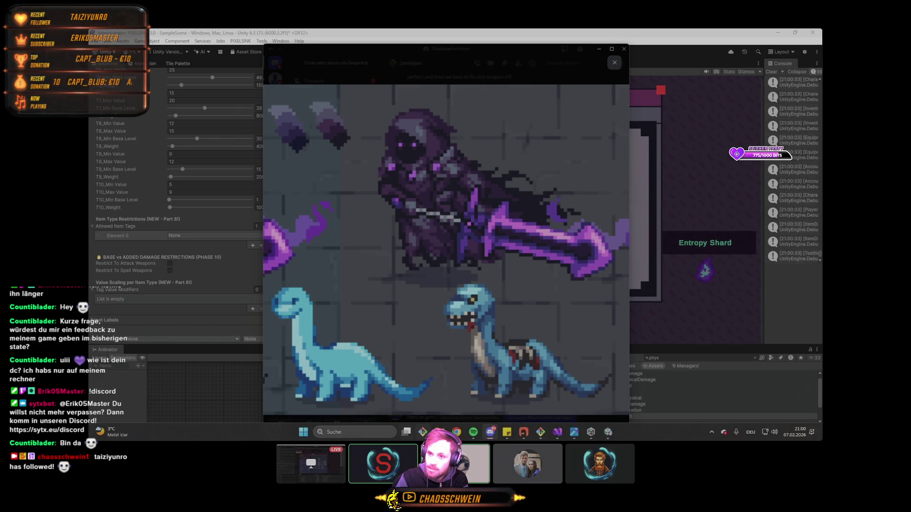
mouse_move(507, 432)
click(446, 385)
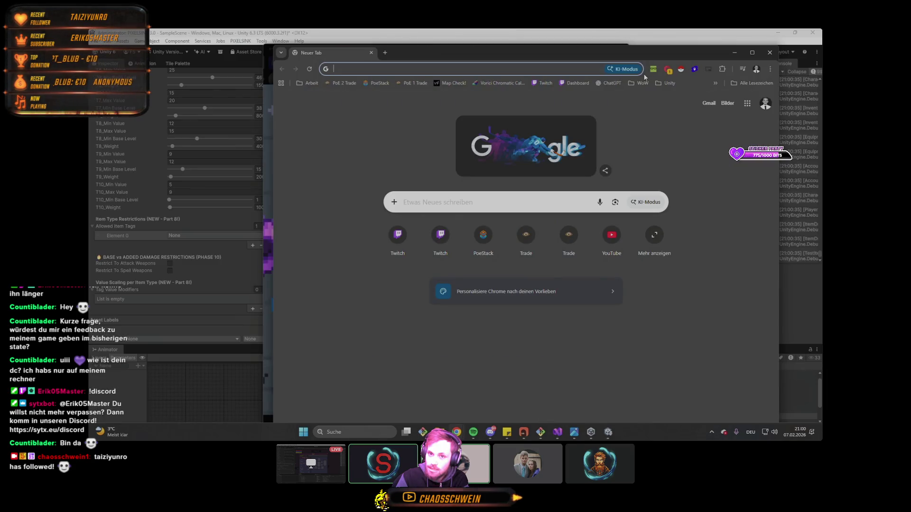
click(666, 83)
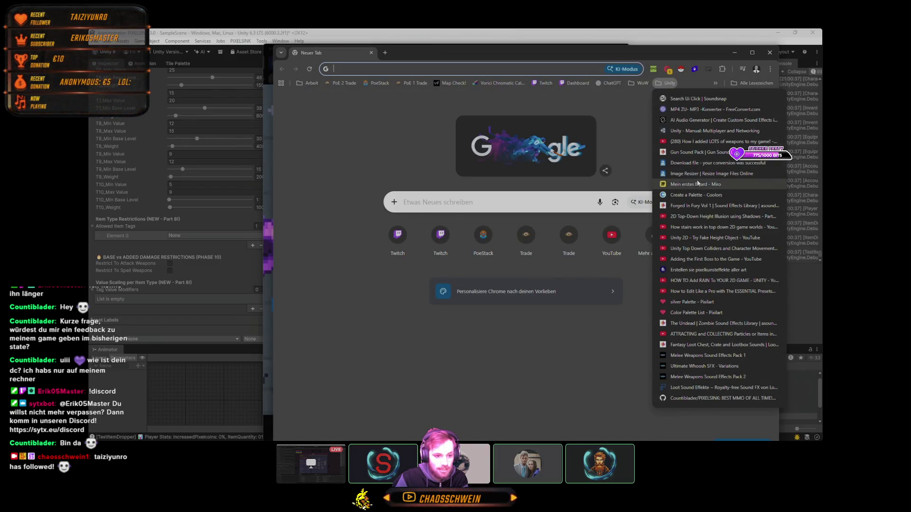
click(704, 184)
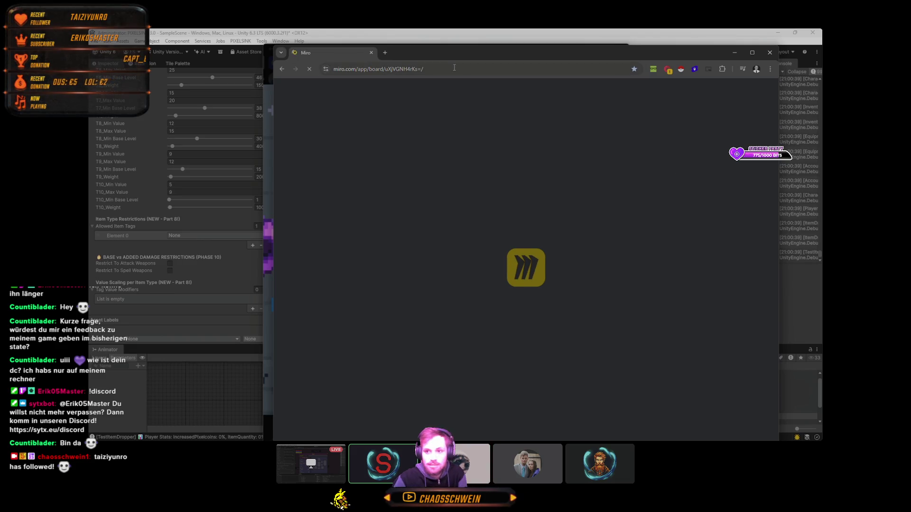
drag(462, 50, 428, 36)
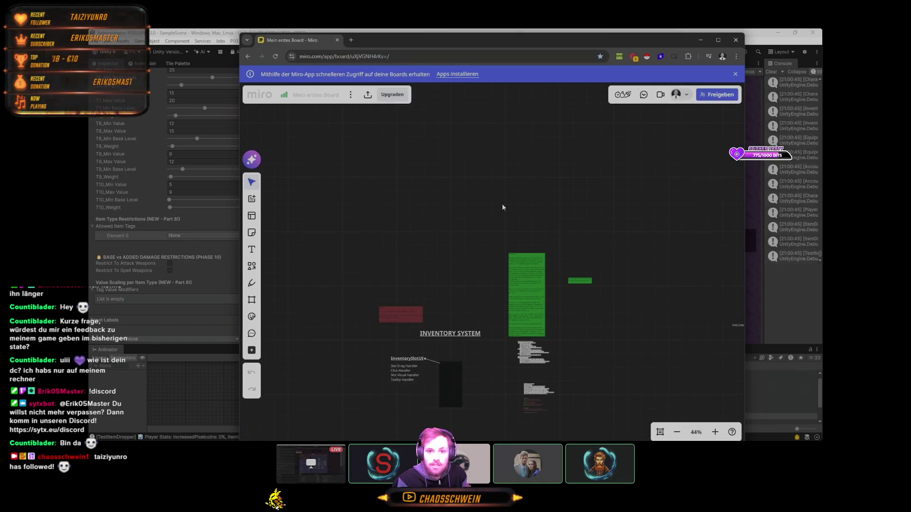
click(349, 41)
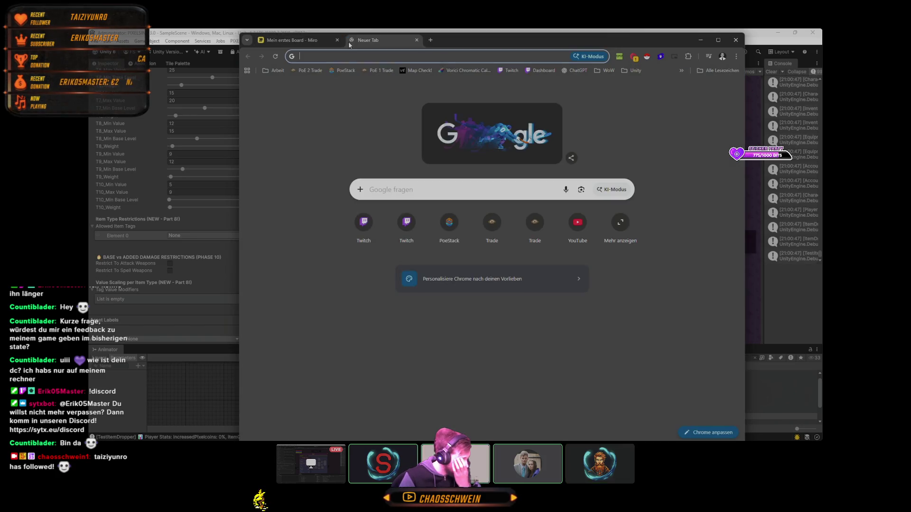
- Search for 'trello' and open the Trello homepage
text(trello)
key(Return)
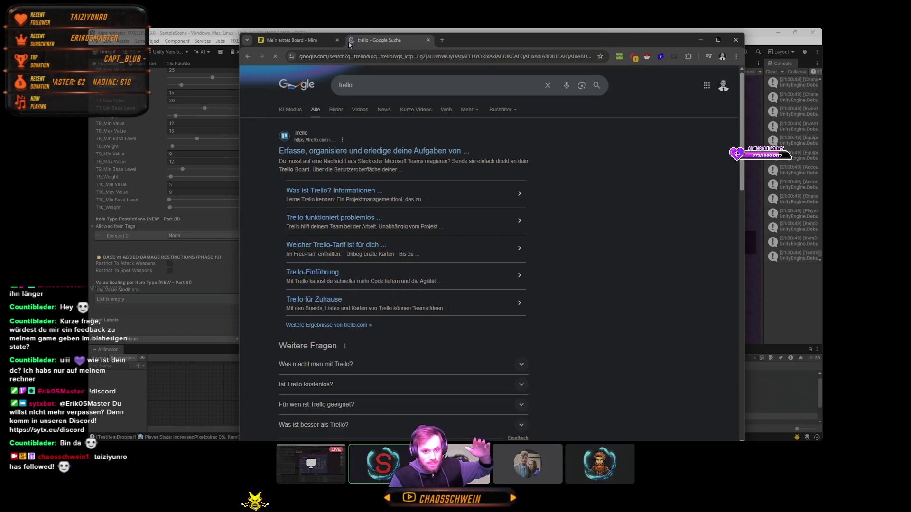
click(360, 150)
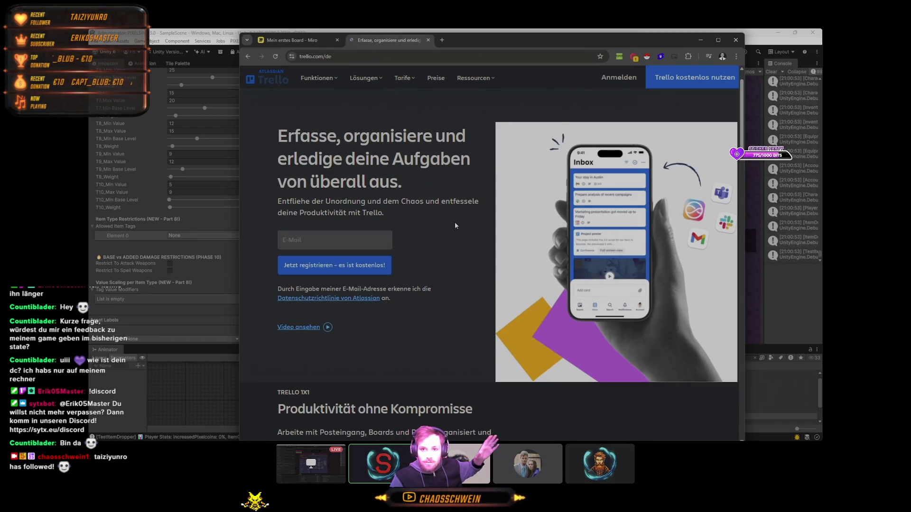
- Bookmark the Trello homepage in the Unity folder, then minimize Chrome and the Discord viewer
click(600, 56)
click(560, 110)
click(549, 140)
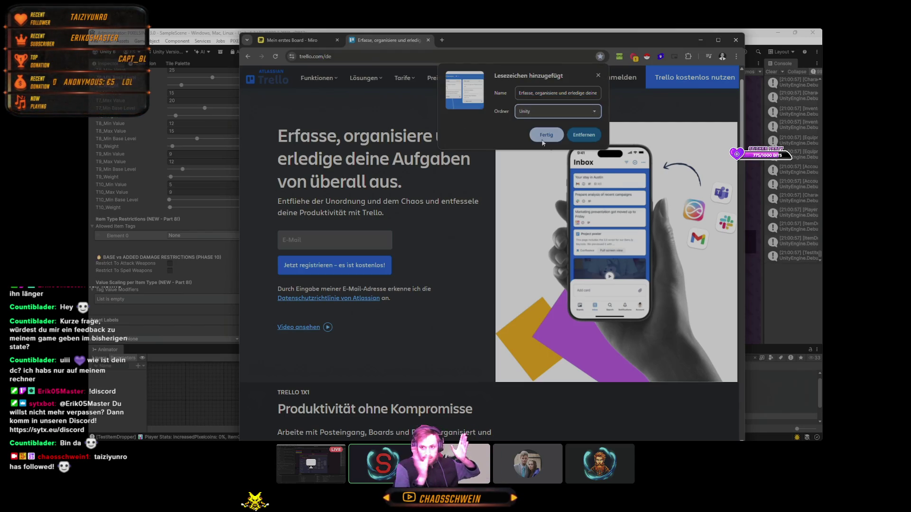
click(546, 135)
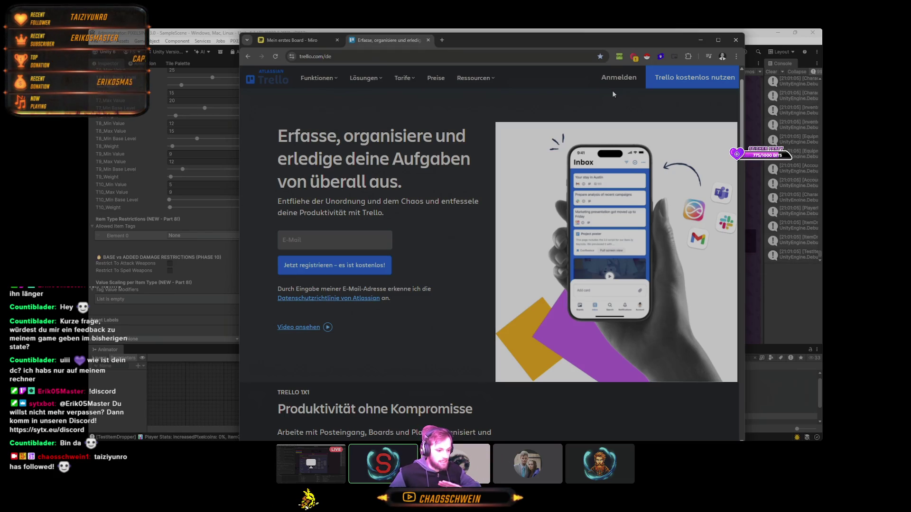
click(701, 40)
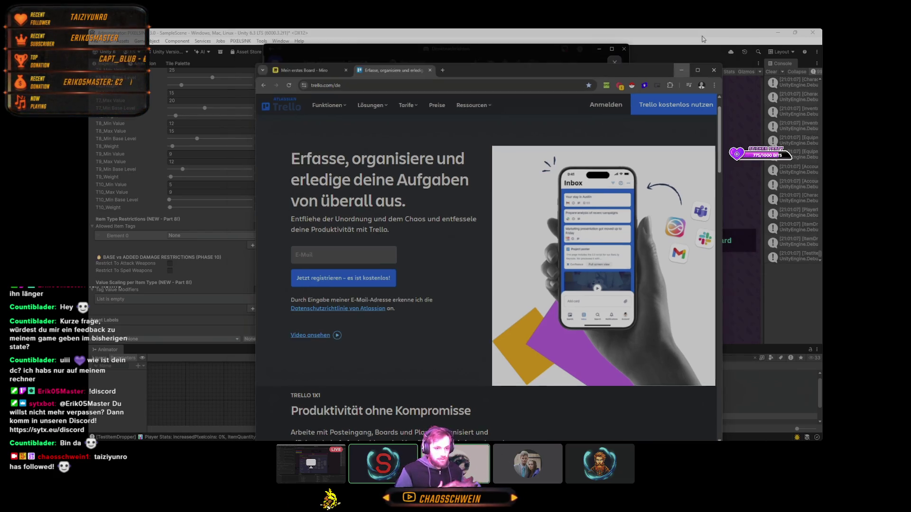
click(600, 50)
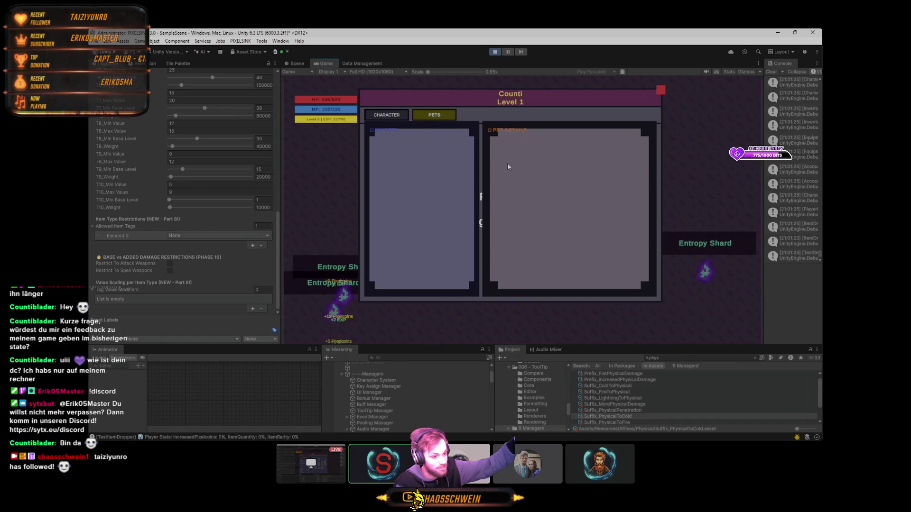
- Open the in-game CHARACTER and inventory panels and arrange them side by side
click(399, 115)
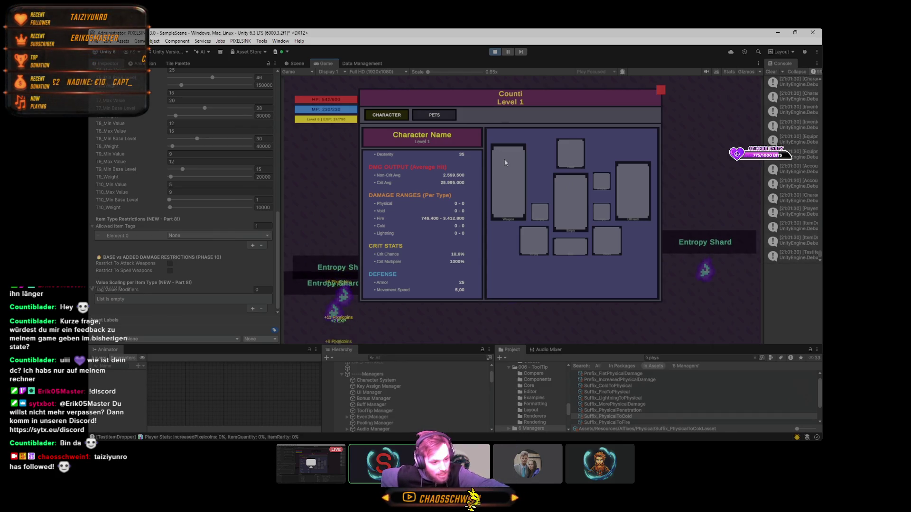
key(i)
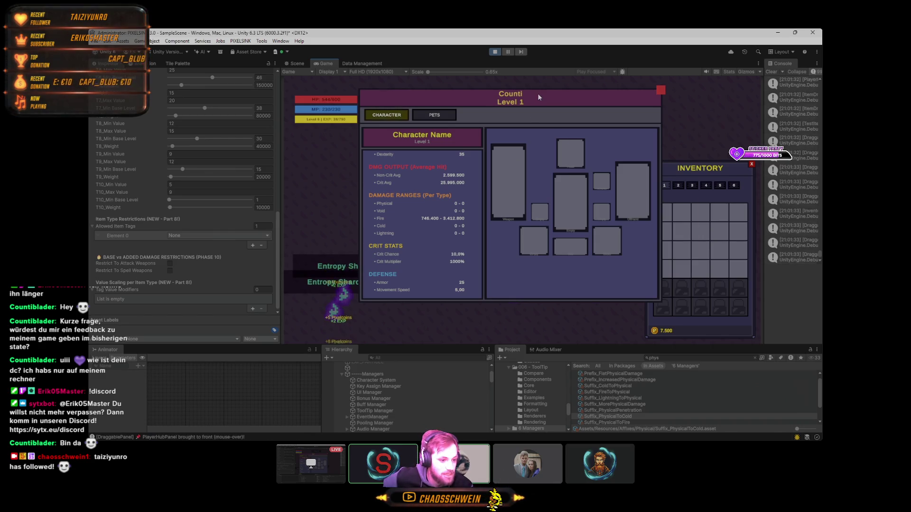
drag(538, 96, 518, 116)
mouse_move(698, 170)
mouse_down()
mouse_move(420, 107)
mouse_move(491, 148)
mouse_move(530, 132)
mouse_move(513, 68)
mouse_move(694, 197)
mouse_up()
mouse_move(564, 116)
mouse_down()
mouse_move(534, 75)
mouse_move(573, 104)
mouse_move(560, 104)
mouse_up()
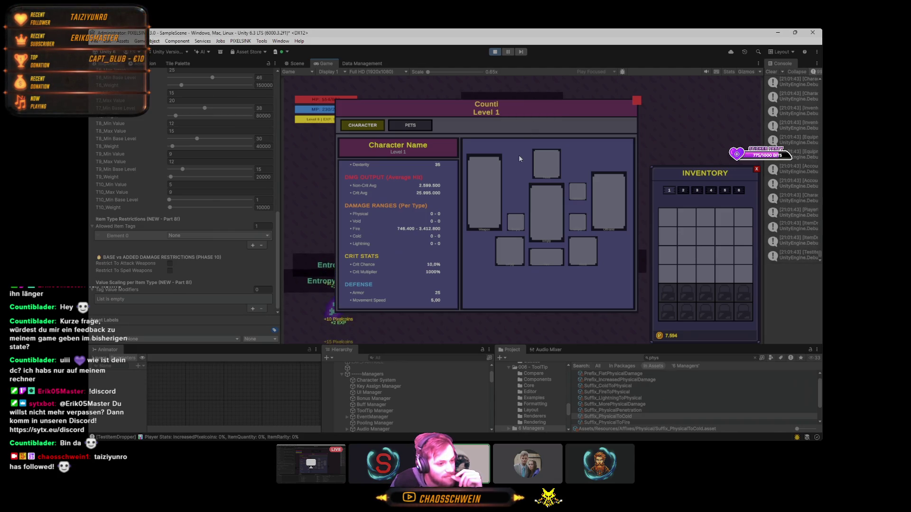
mouse_move(483, 115)
mouse_down()
mouse_move(496, 88)
mouse_move(491, 121)
mouse_move(484, 109)
mouse_up()
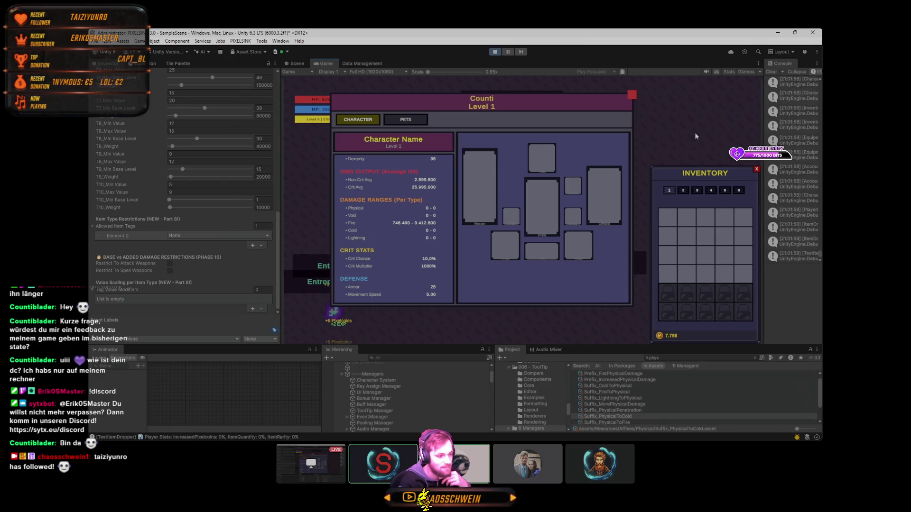
- Close the character and inventory panels with C and I, then toggle the Esc menu
key(i)
key(i)
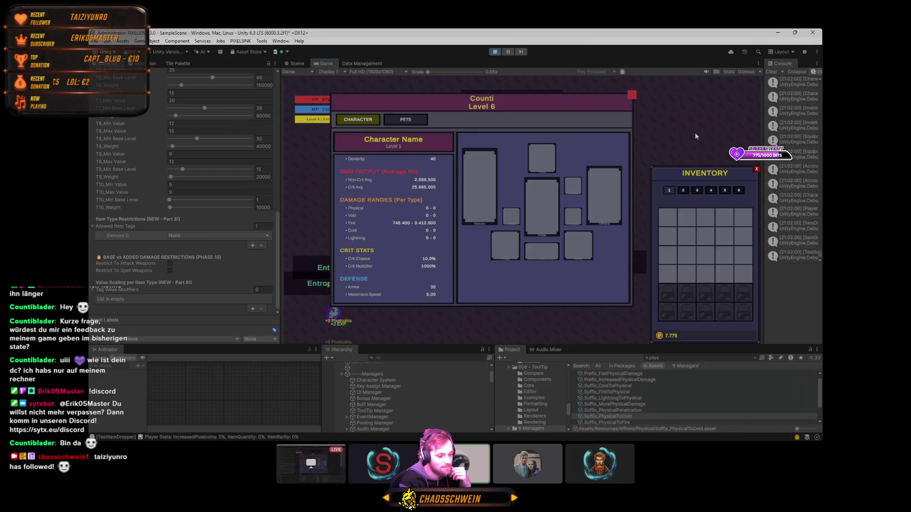
key(c)
key(i)
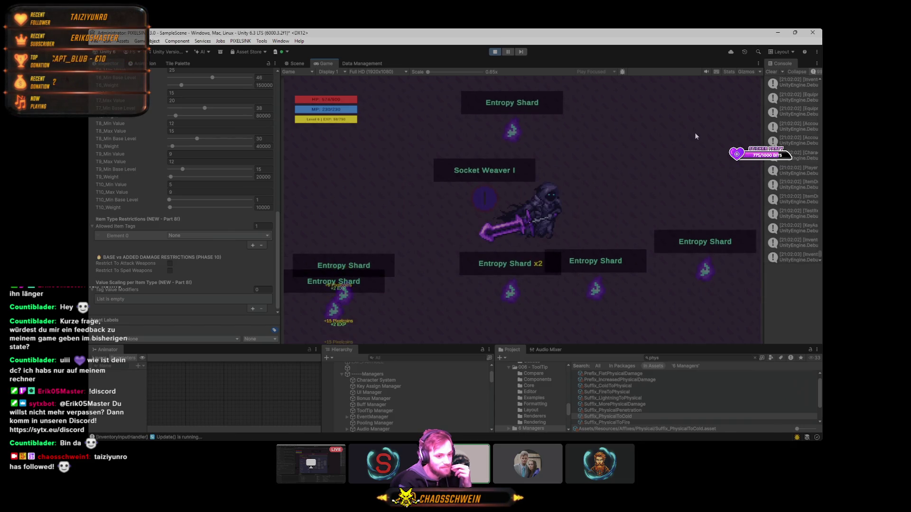
key(Escape)
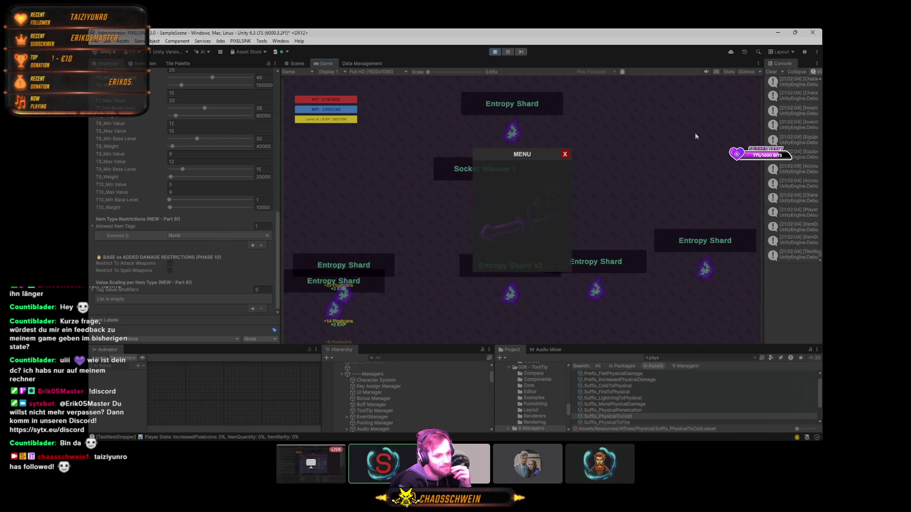
key(Escape)
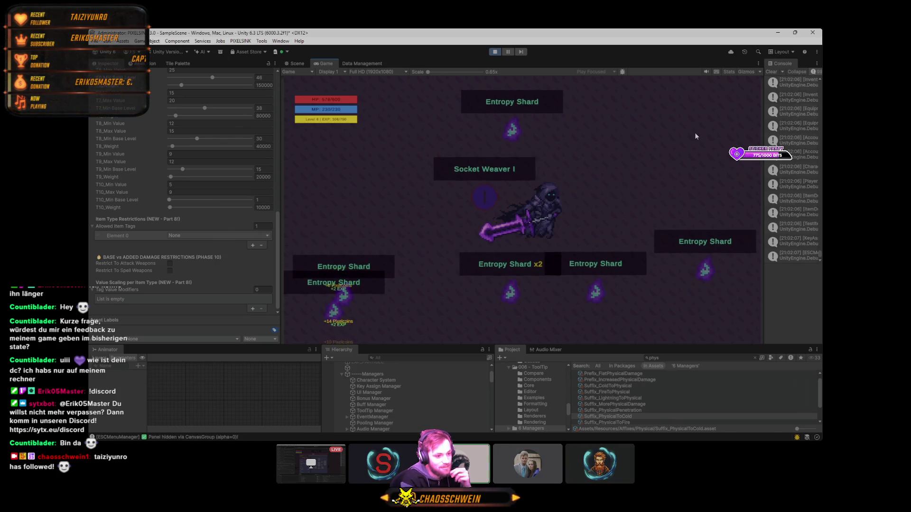
- Reopen and close the character panel, then move the player up-right with W+D
key(Escape)
key(c)
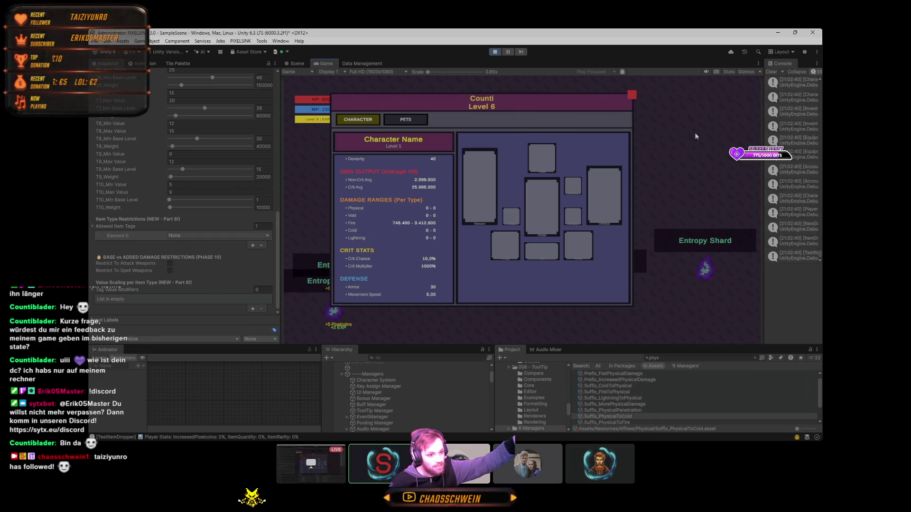
click(631, 93)
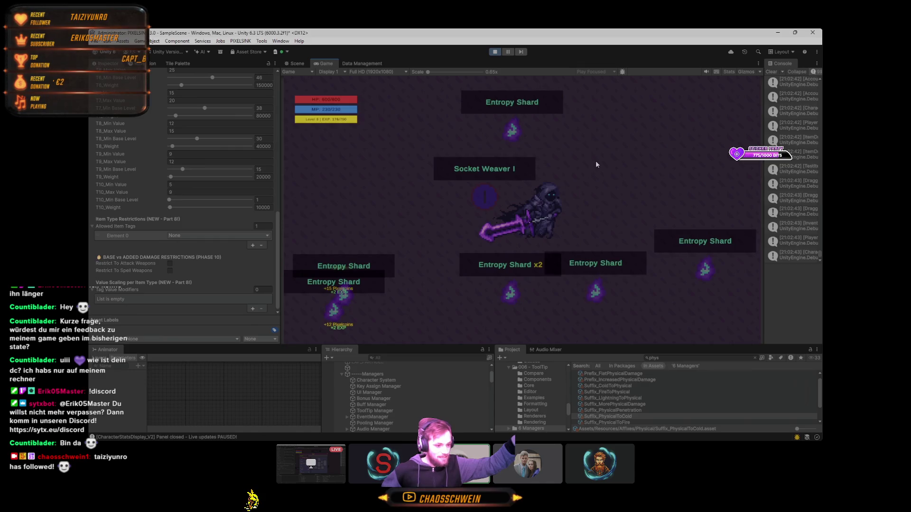
key(w+d)
key(w+d)
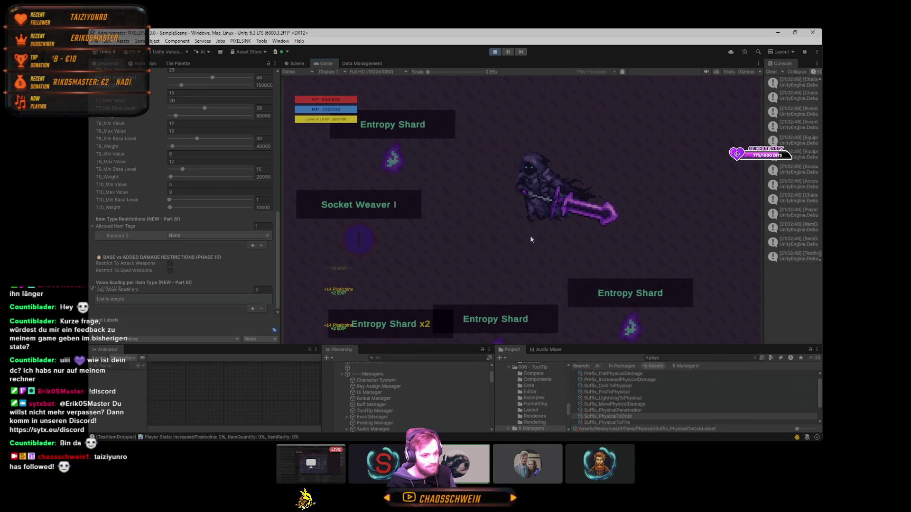
- Bring Discord to the front and close its image viewer
mouse_move(531, 440)
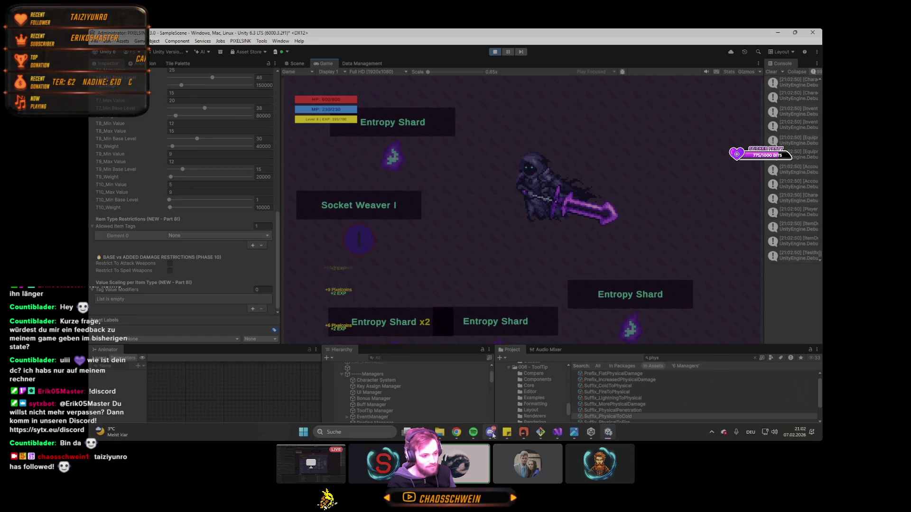
click(490, 431)
click(534, 78)
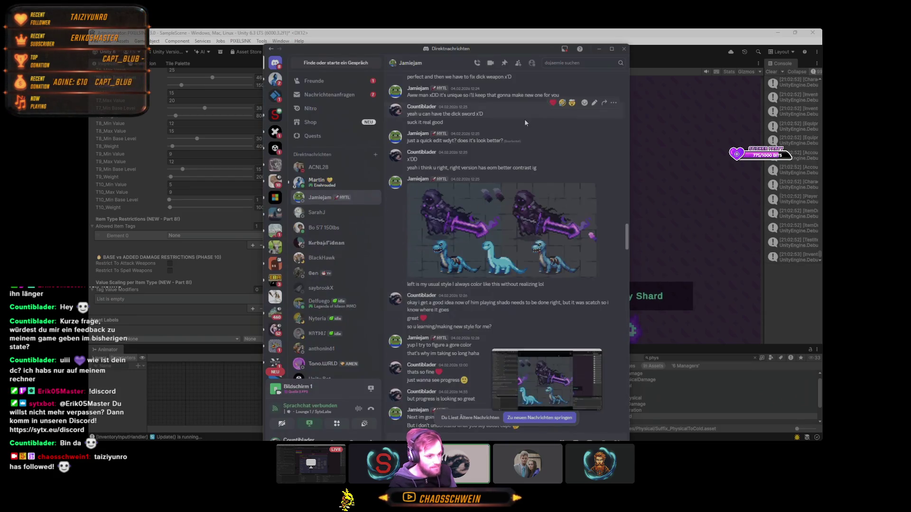
- Scroll up the DM to the dinosaur and knight image, view it full size, then close it
drag(627, 212, 627, 103)
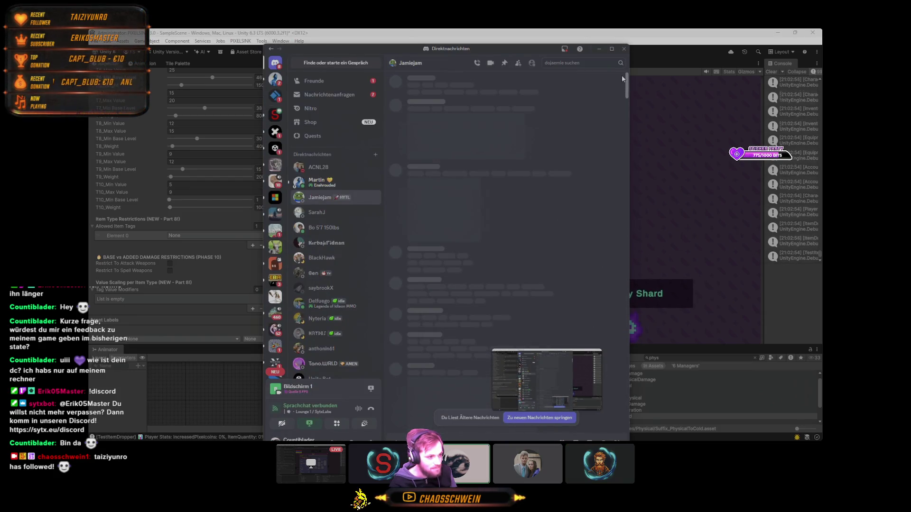
scroll(569, 182, up, 15)
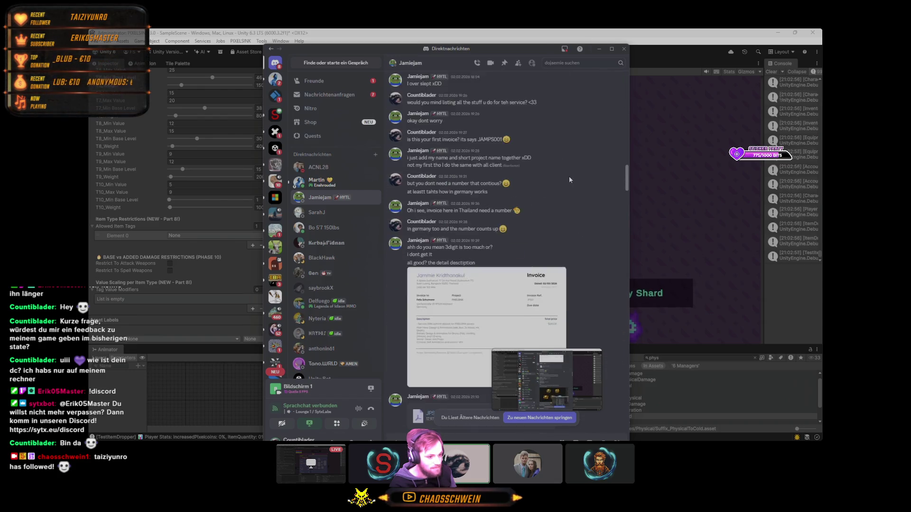
scroll(569, 171, up, 5)
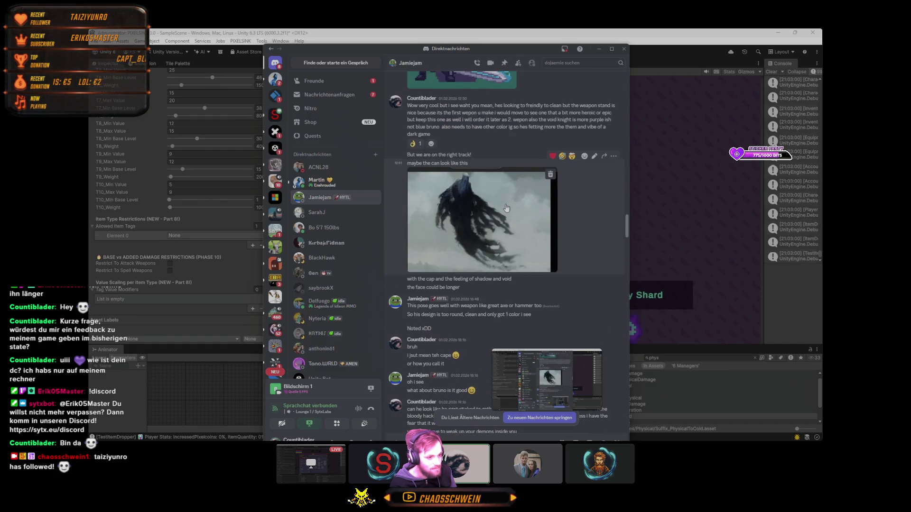
scroll(522, 166, up, 5)
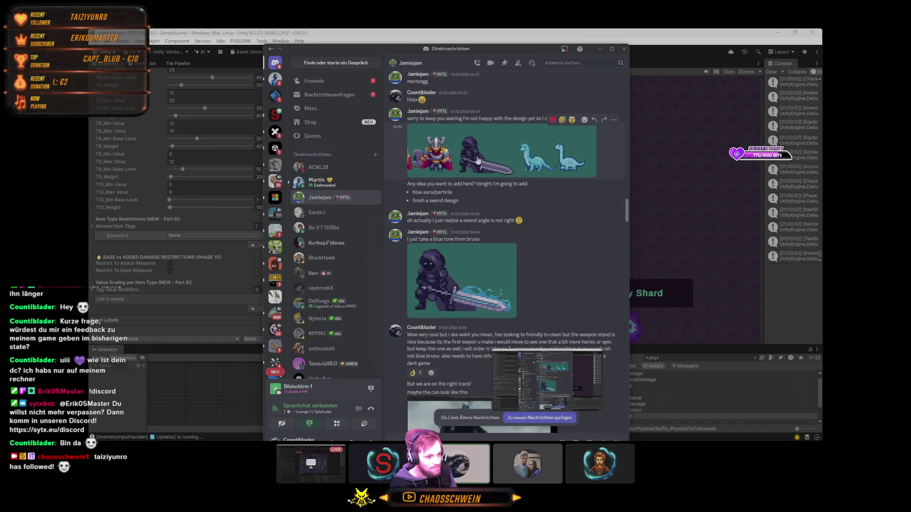
click(477, 162)
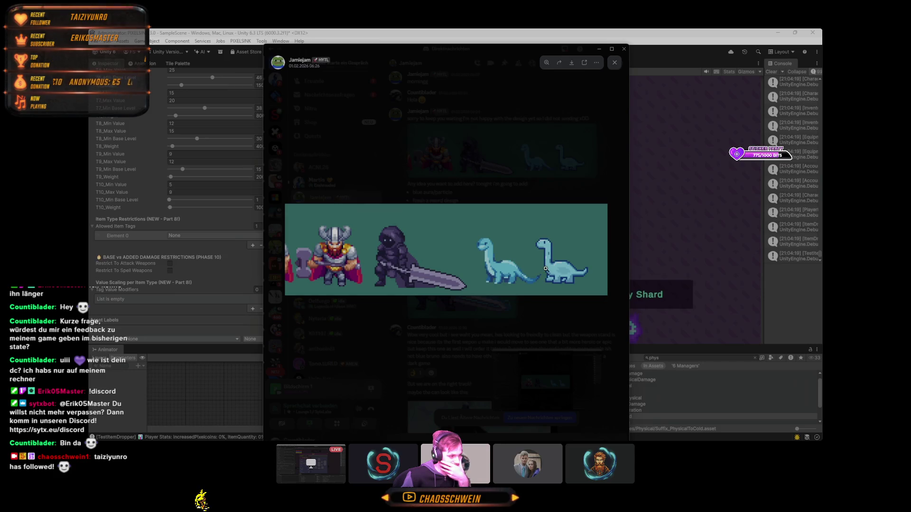
click(548, 190)
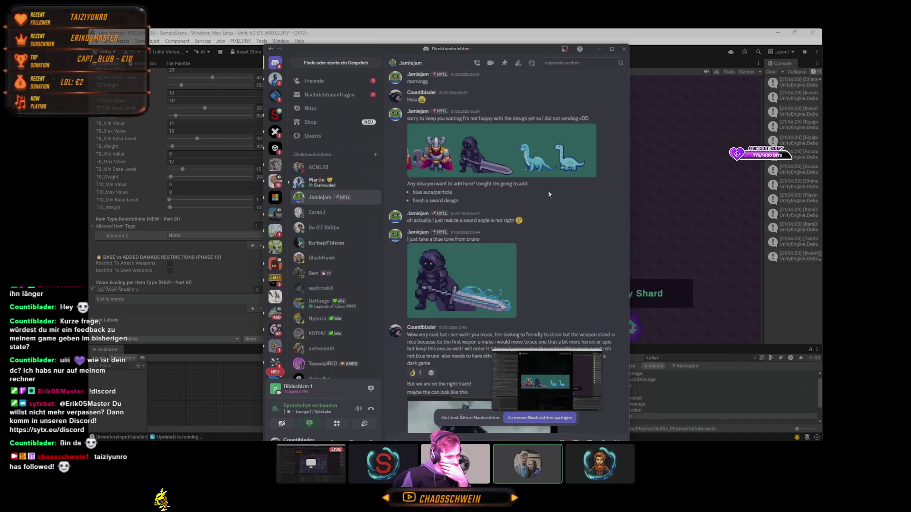
- Scroll back and forth through the DM chat history
scroll(546, 194, down, 8)
scroll(545, 193, down, 5)
scroll(545, 192, up, 5)
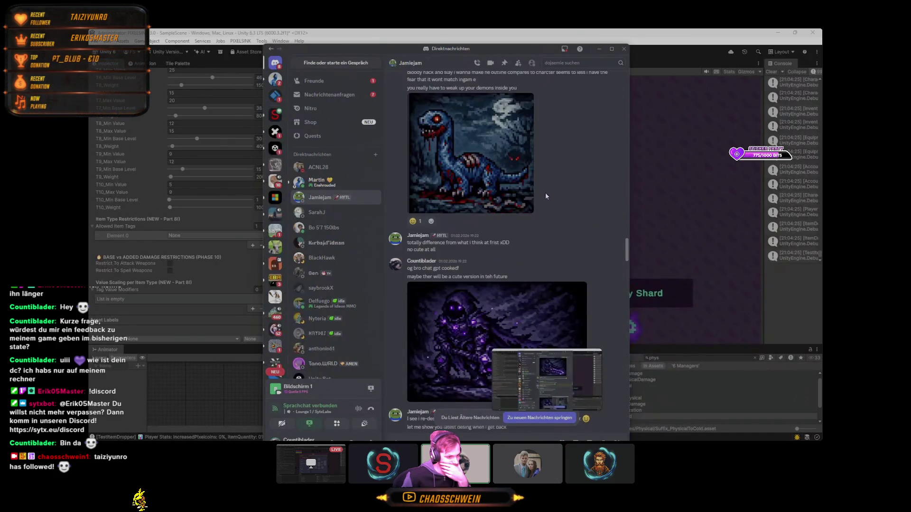
scroll(479, 204, up, 2)
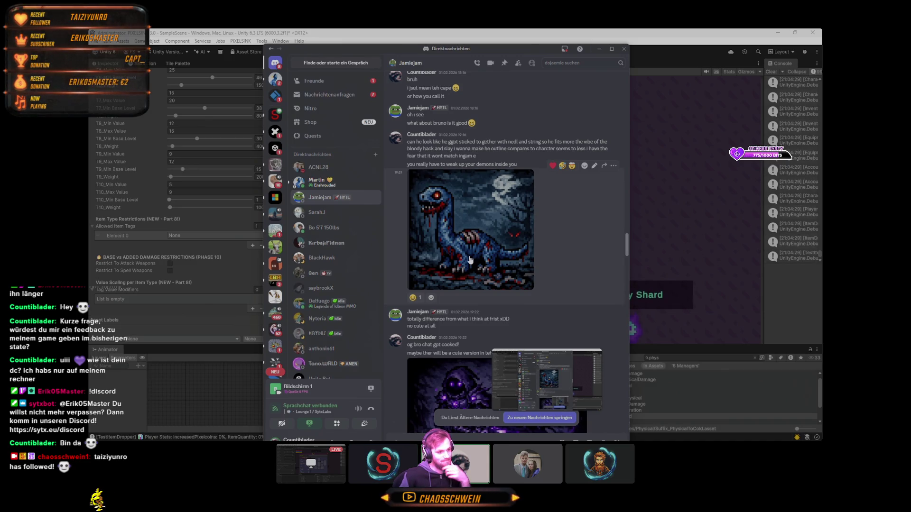
scroll(470, 256, down, 8)
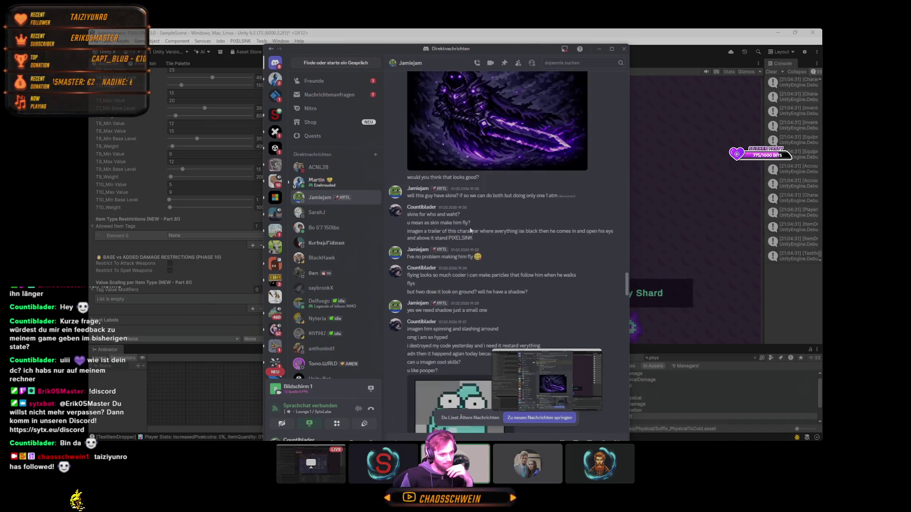
scroll(470, 231, up, 3)
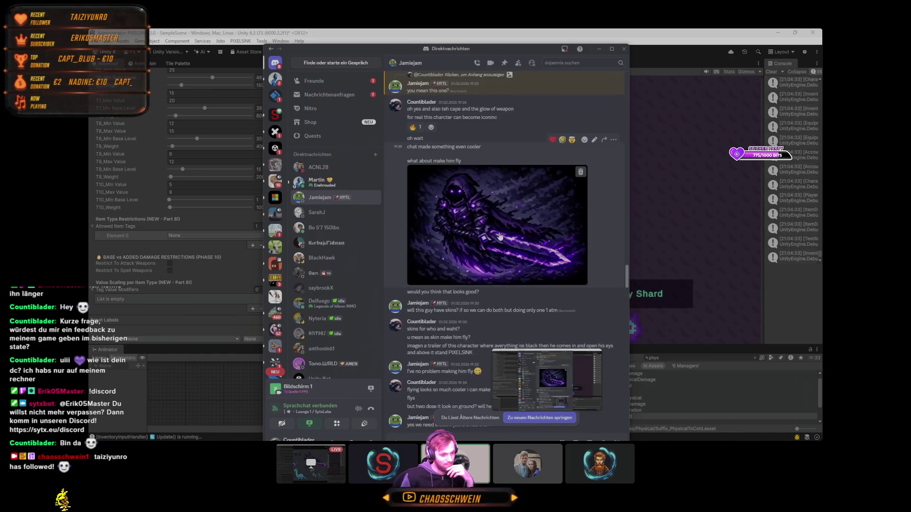
scroll(500, 236, up, 4)
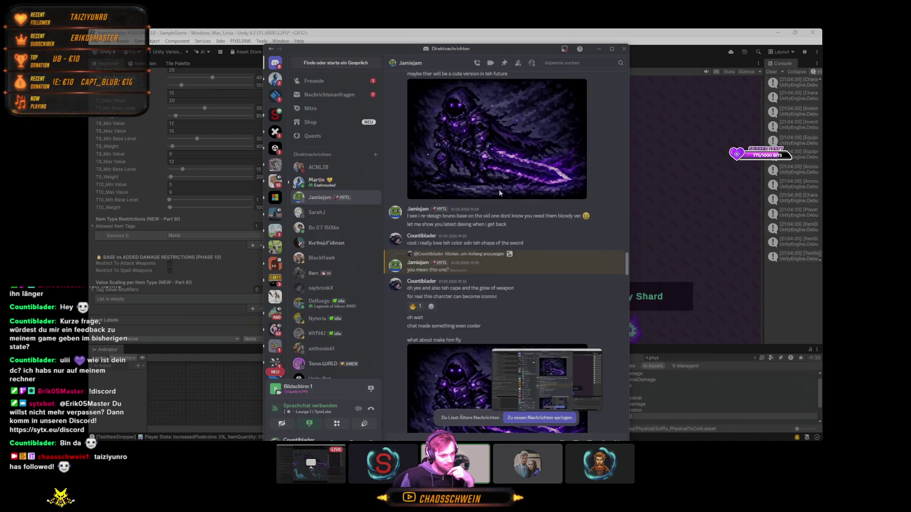
- Scroll down to the sprite and tile image, enlarge it, then minimize Discord
scroll(499, 193, down, 3)
scroll(493, 229, down, 5)
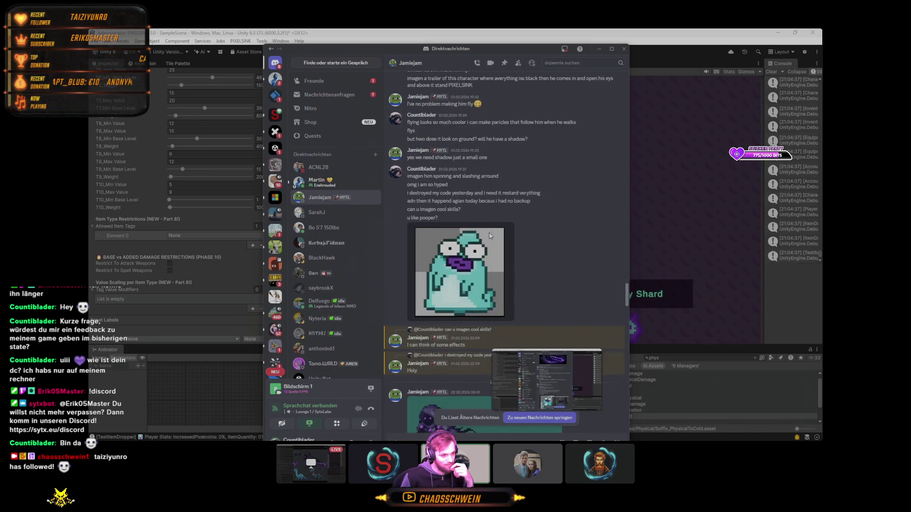
scroll(490, 235, down, 15)
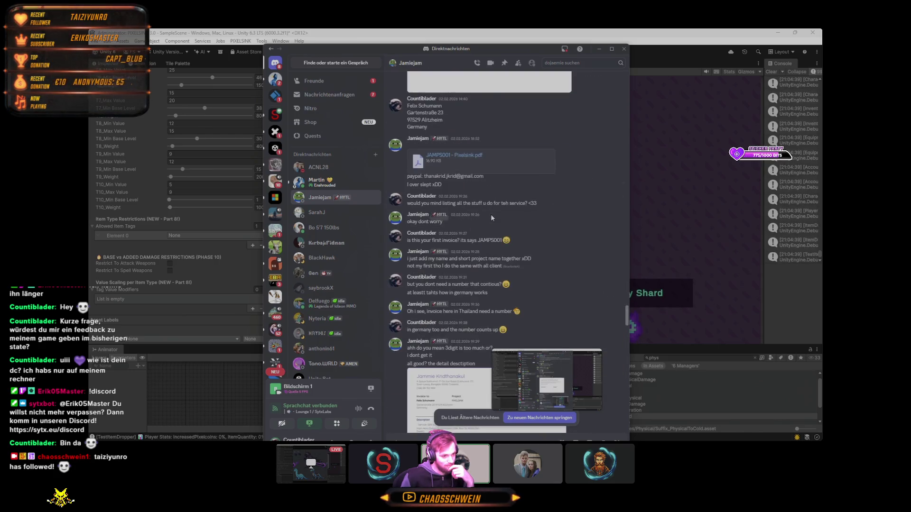
scroll(491, 214, down, 15)
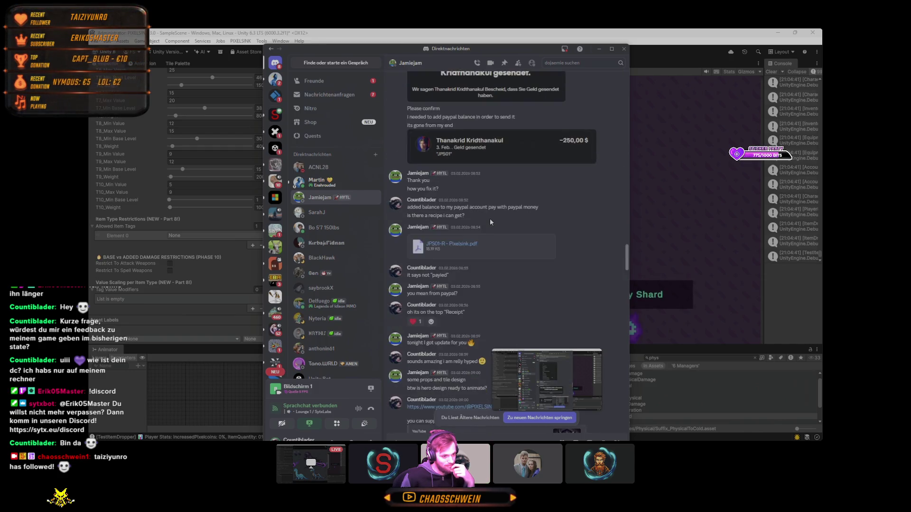
scroll(490, 218, down, 15)
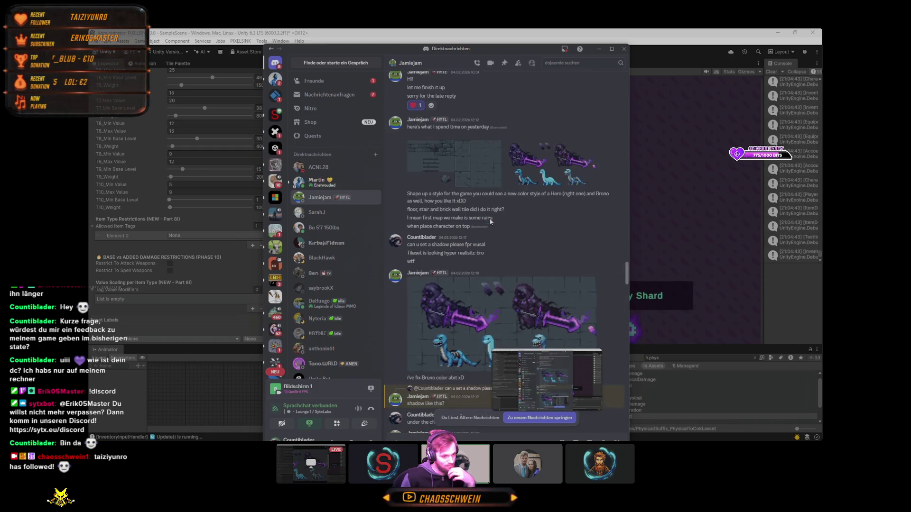
click(457, 169)
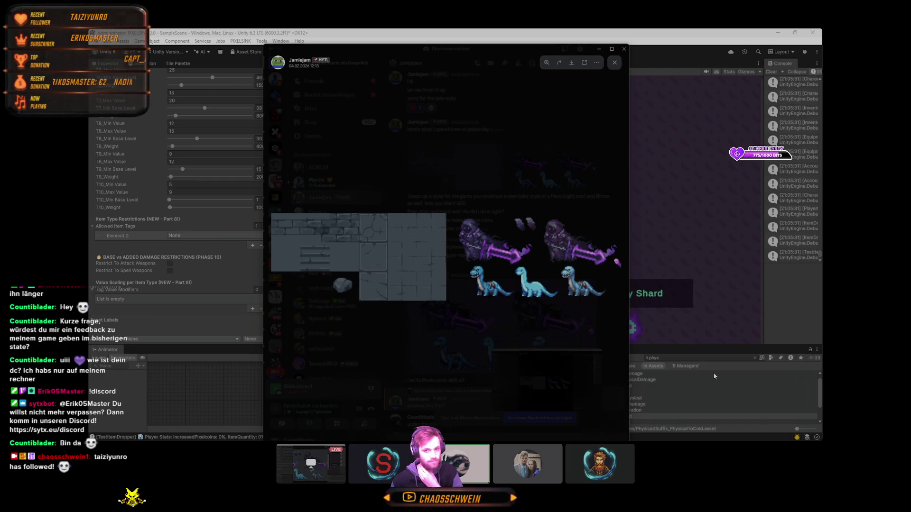
click(599, 50)
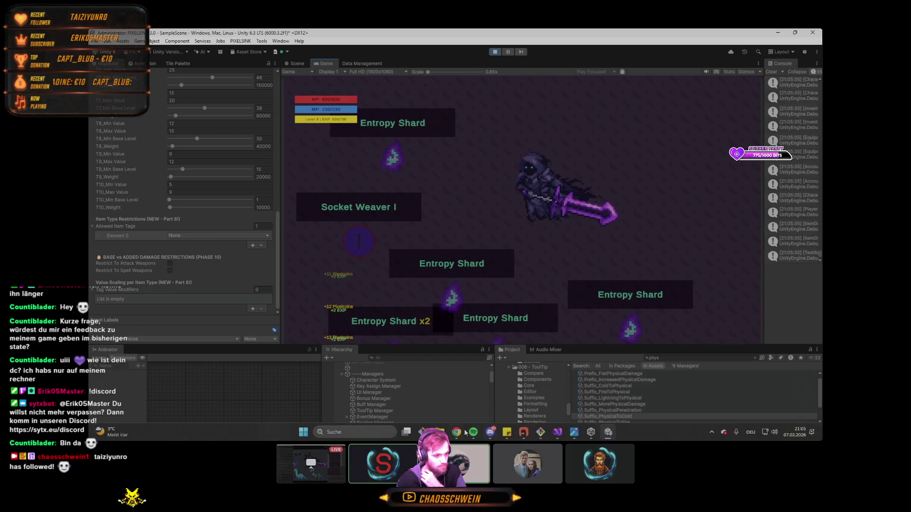
- Open File Explorer on the Bildschirmfotos screenshots folder
mouse_move(438, 432)
click(418, 398)
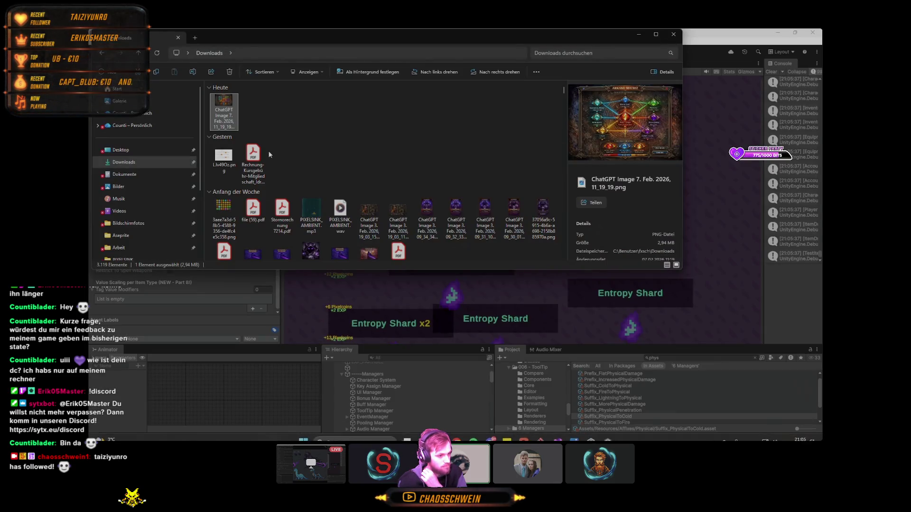
scroll(121, 207, down, 1)
click(128, 184)
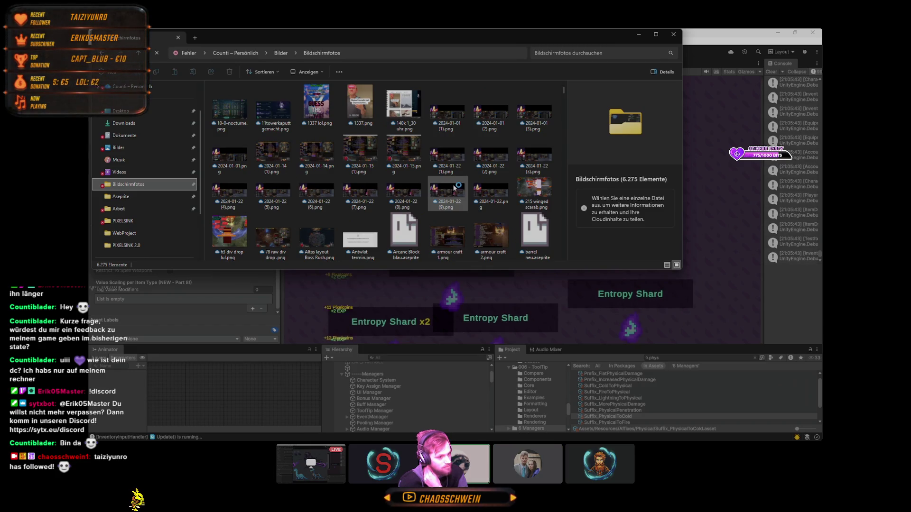
scroll(419, 169, down, 3)
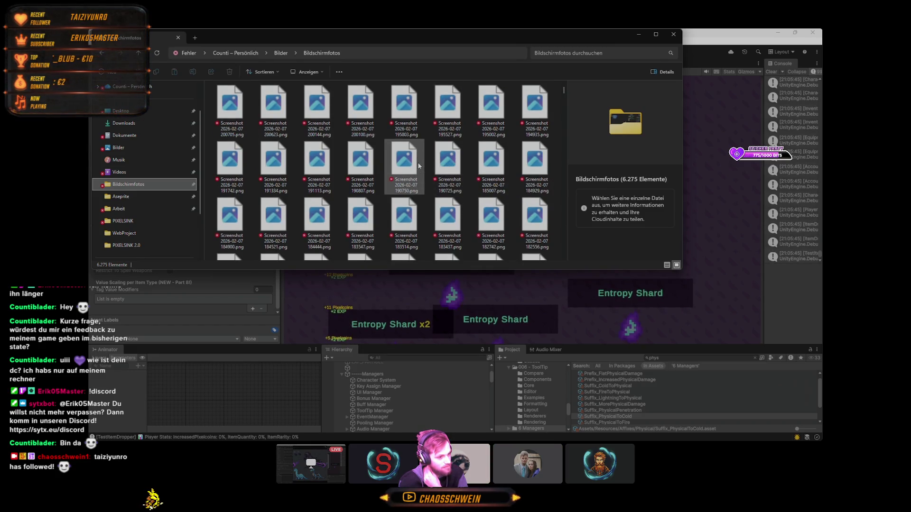
scroll(415, 161, down, 3)
scroll(413, 157, down, 5)
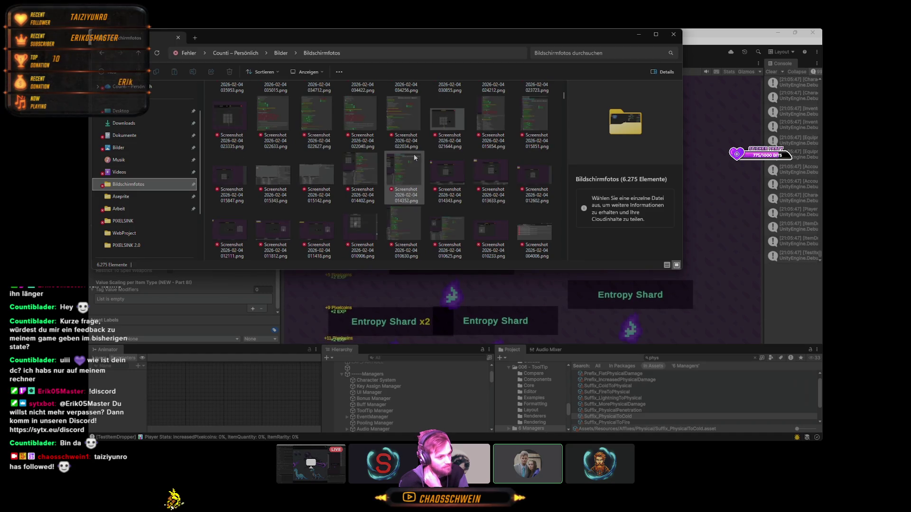
double_click(420, 157)
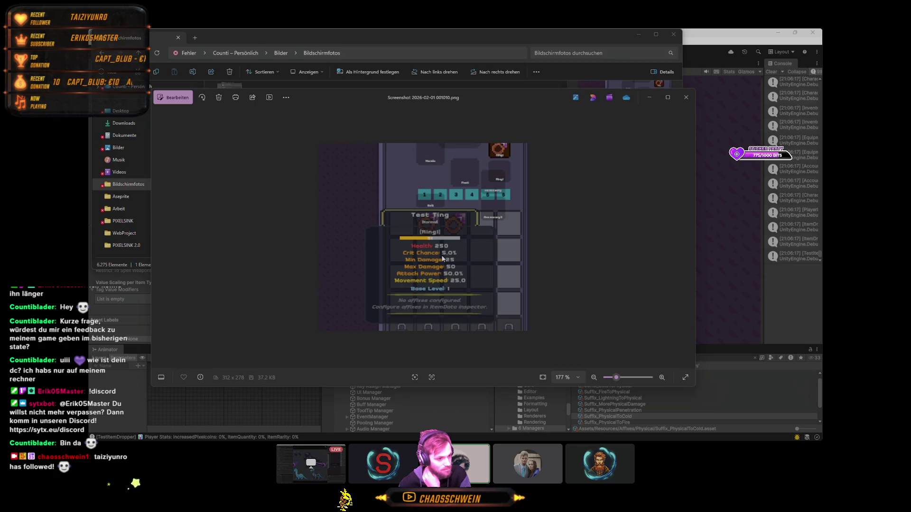
scroll(441, 284, up, 2)
scroll(442, 288, up, 1)
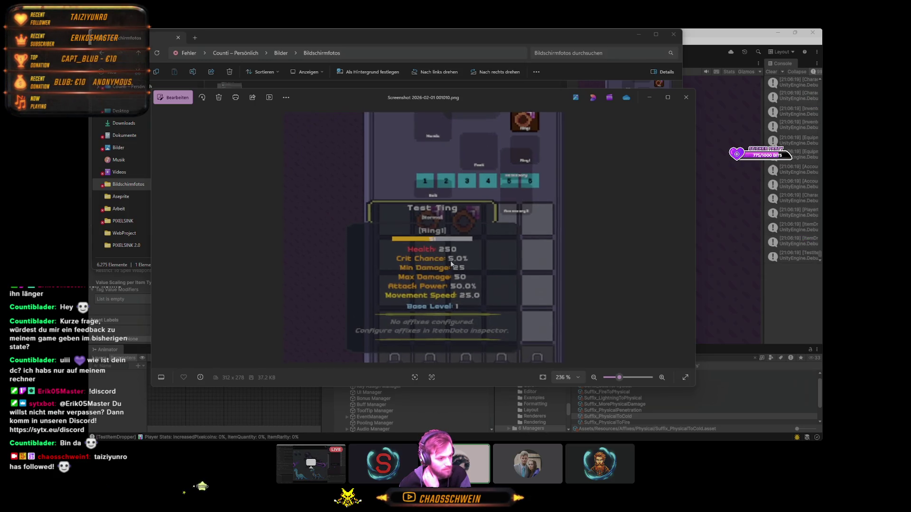
click(505, 34)
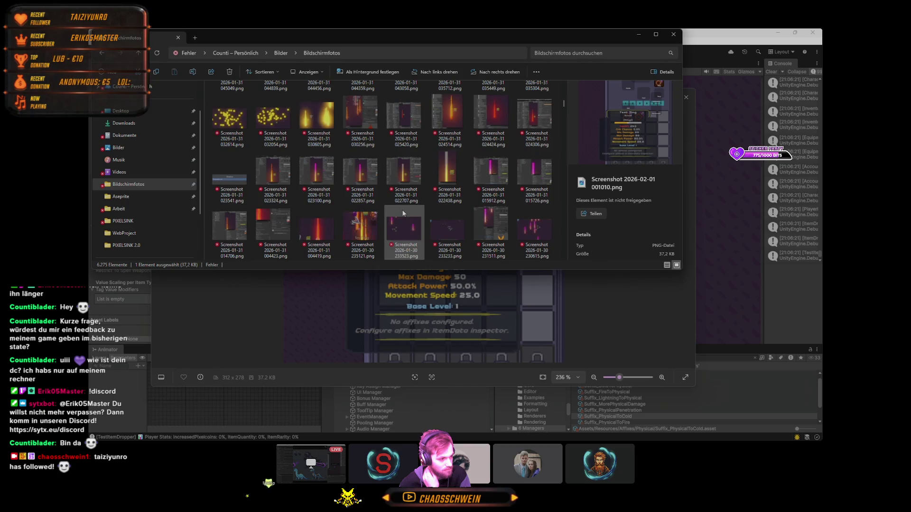
- View the loot beam screenshots 235121 and 030256
double_click(362, 228)
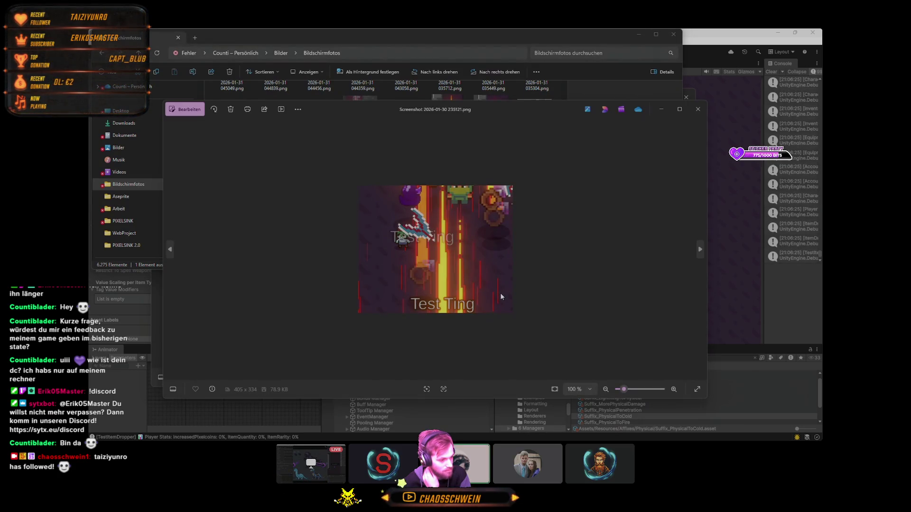
click(696, 110)
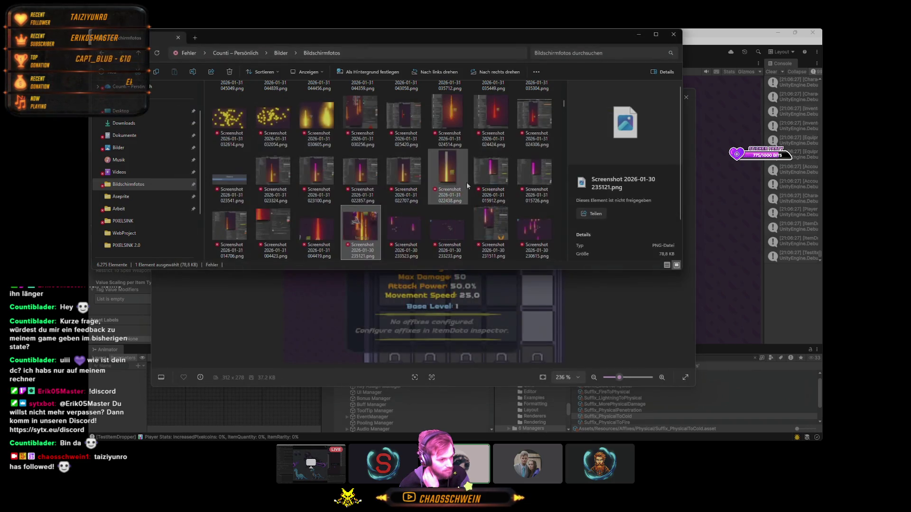
scroll(485, 171, up, 2)
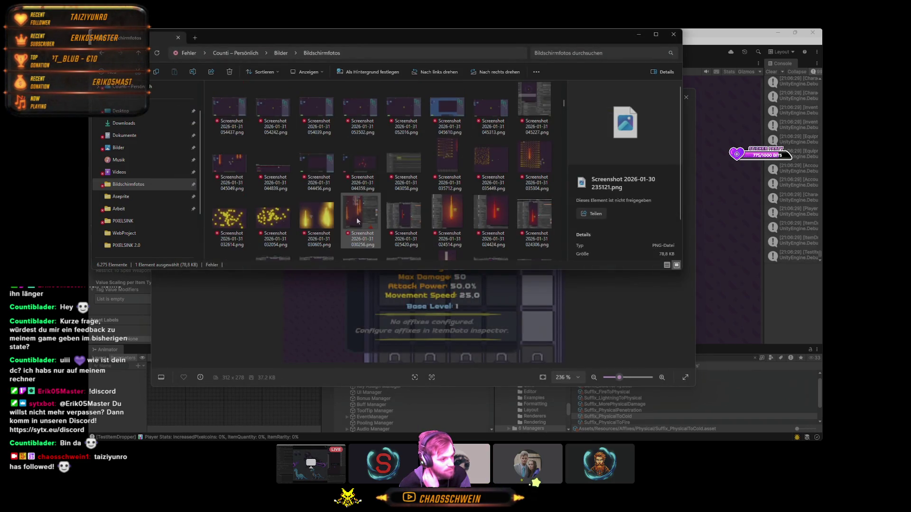
double_click(357, 218)
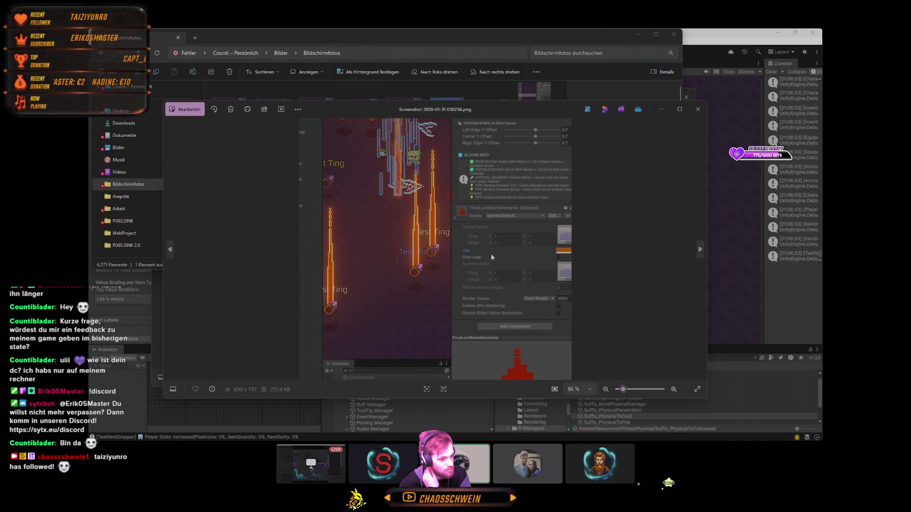
scroll(417, 247, up, 2)
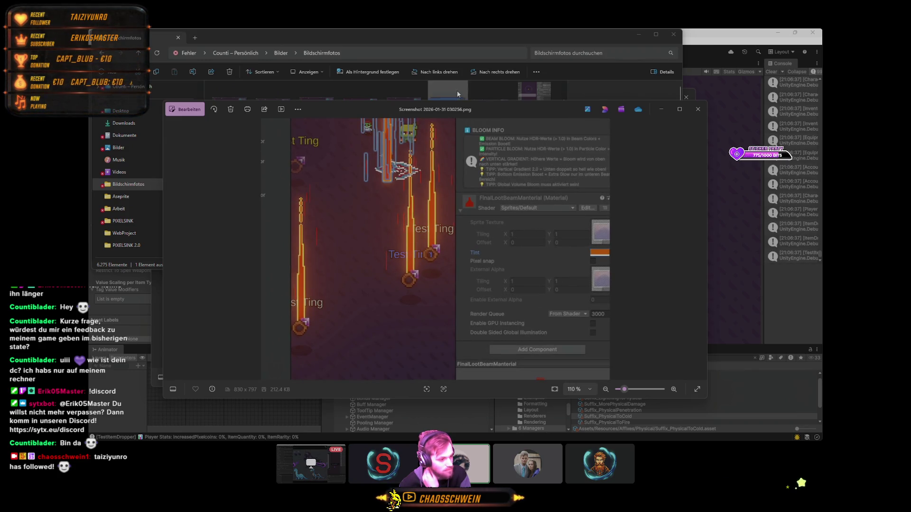
click(465, 47)
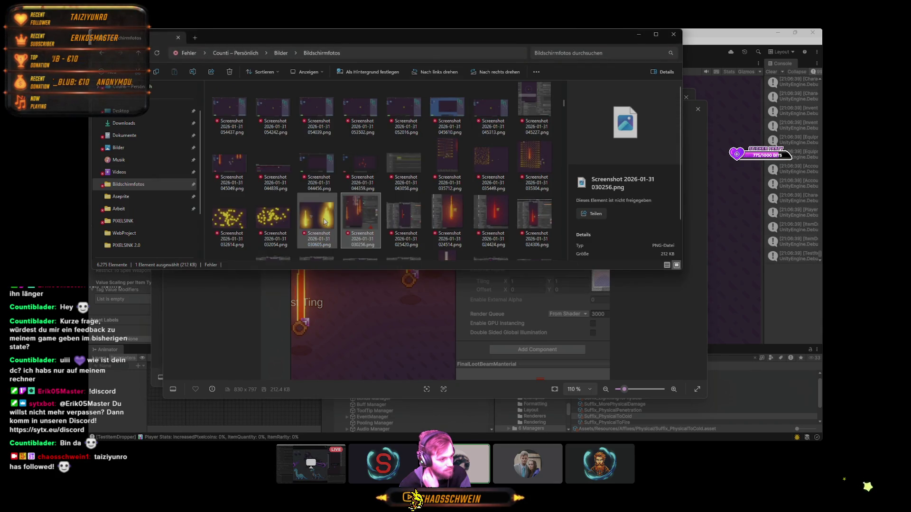
- View the yellow beam screenshot 030605, then open Screenshot 2026-01-31 035712.png
double_click(378, 241)
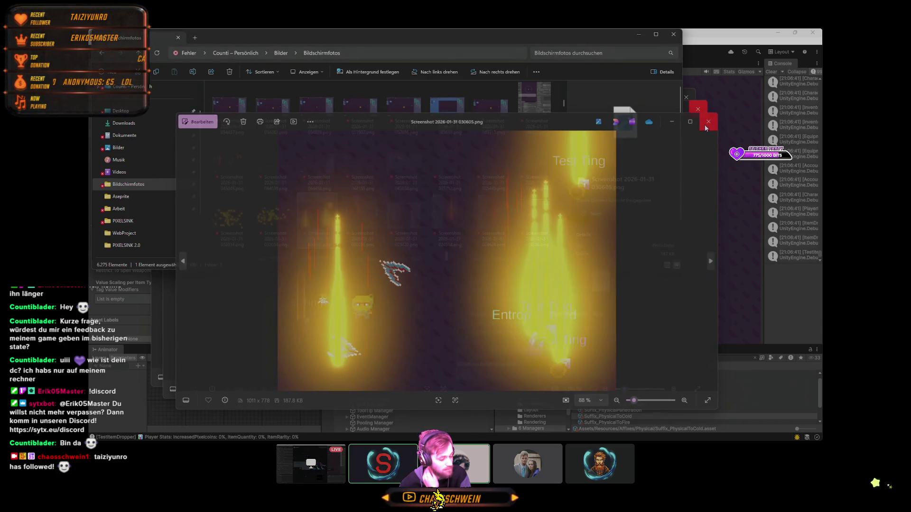
click(710, 121)
scroll(470, 209, up, 2)
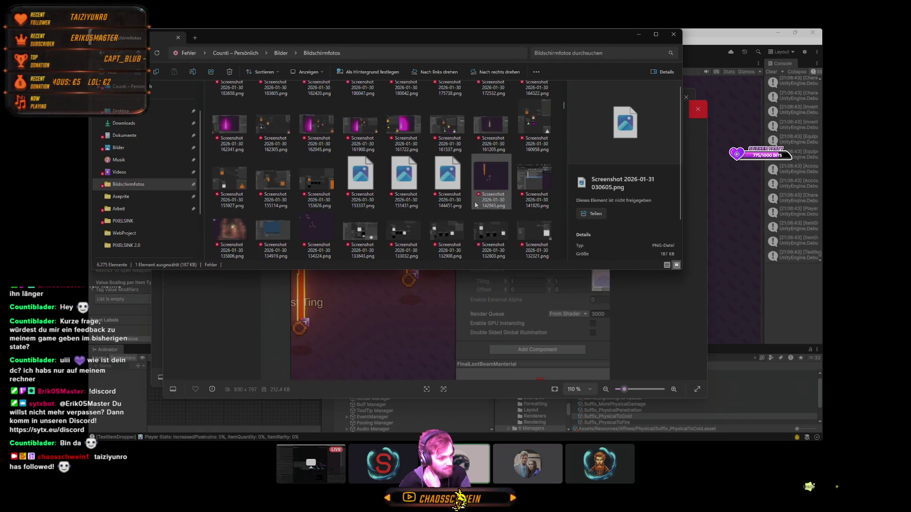
scroll(473, 205, up, 5)
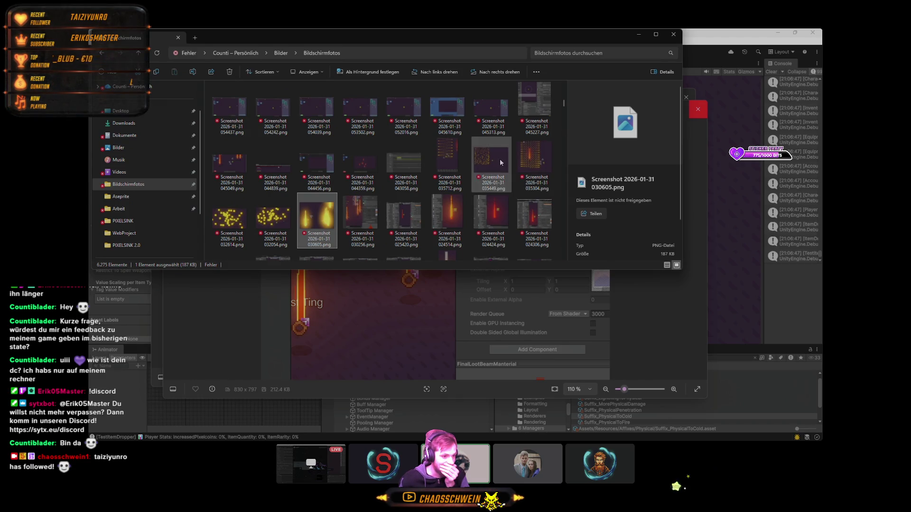
double_click(427, 177)
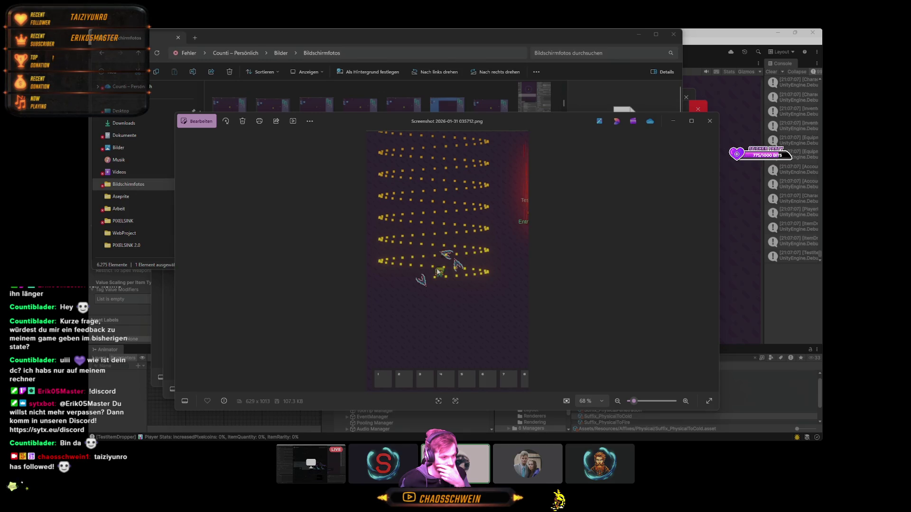
click(480, 34)
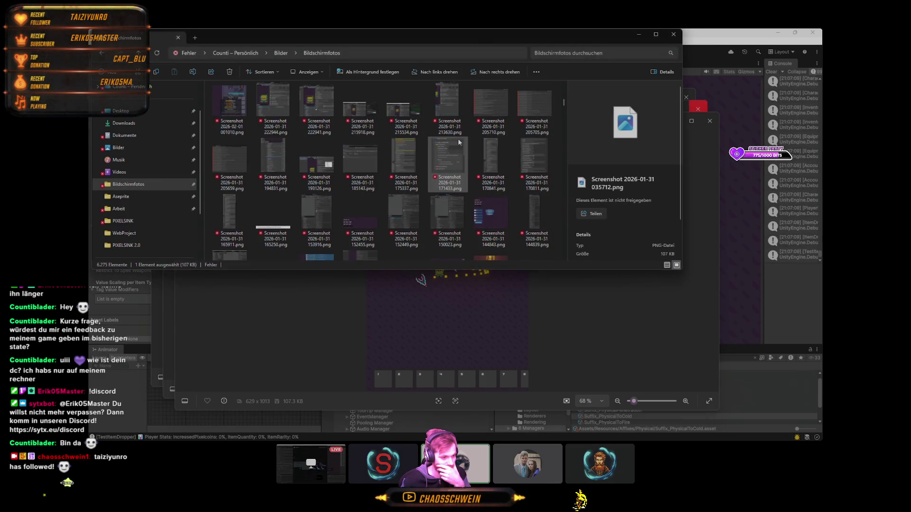
scroll(484, 189, up, 3)
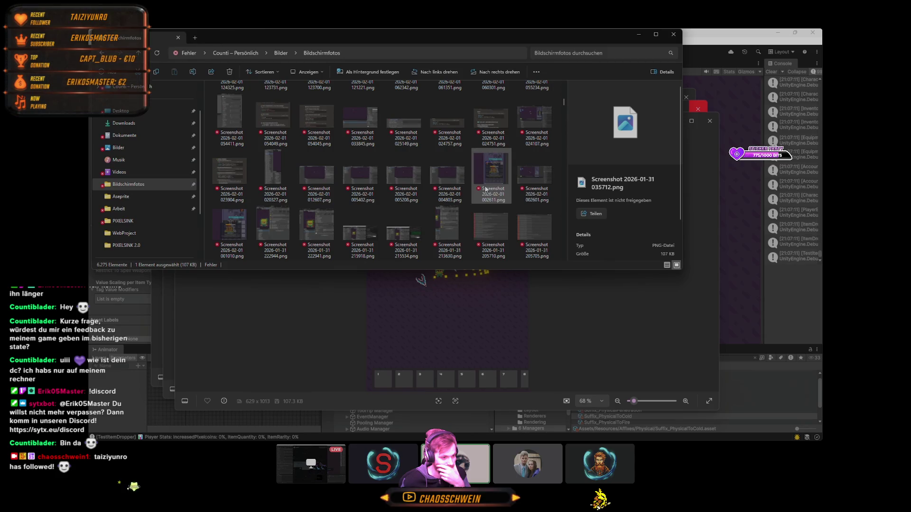
scroll(371, 195, up, 10)
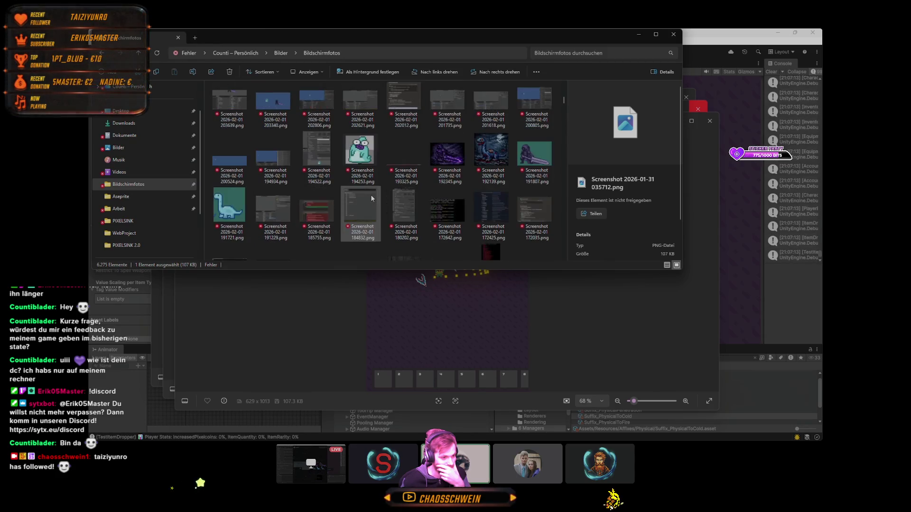
scroll(452, 189, up, 10)
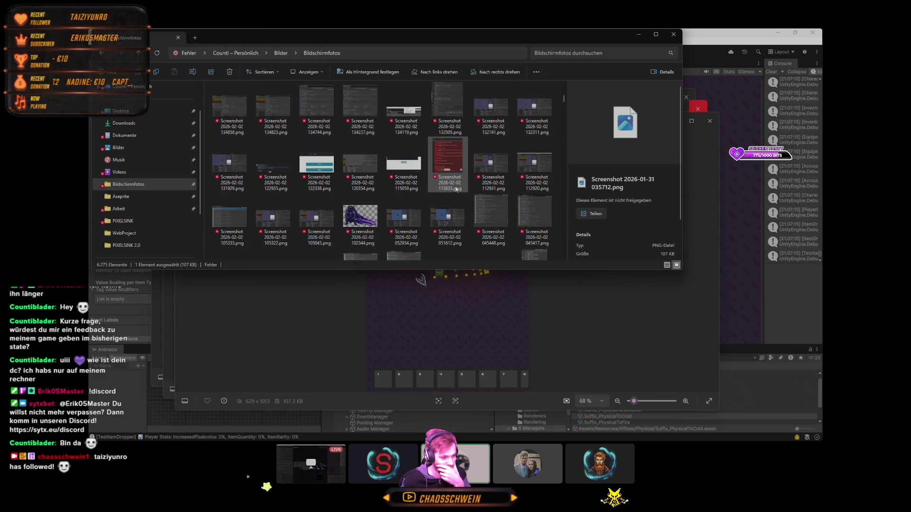
scroll(456, 189, down, 20)
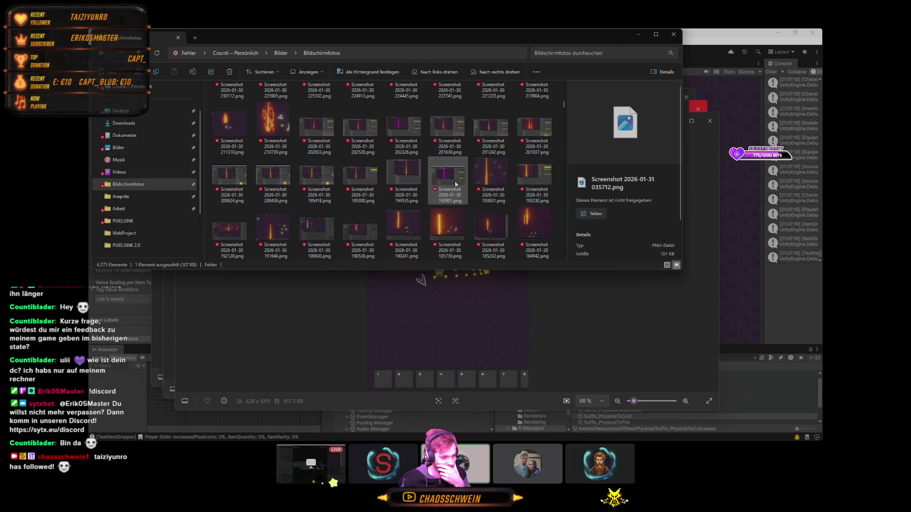
scroll(455, 185, down, 10)
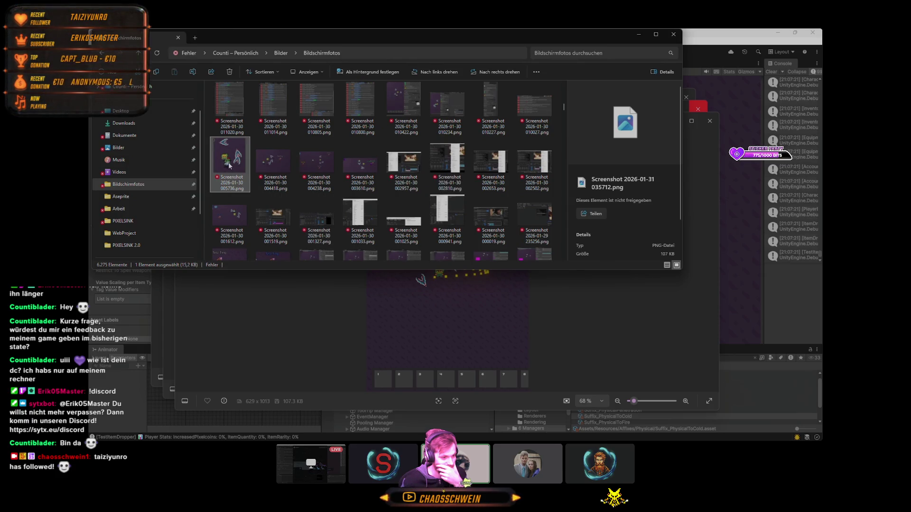
double_click(230, 164)
scroll(472, 285, up, 5)
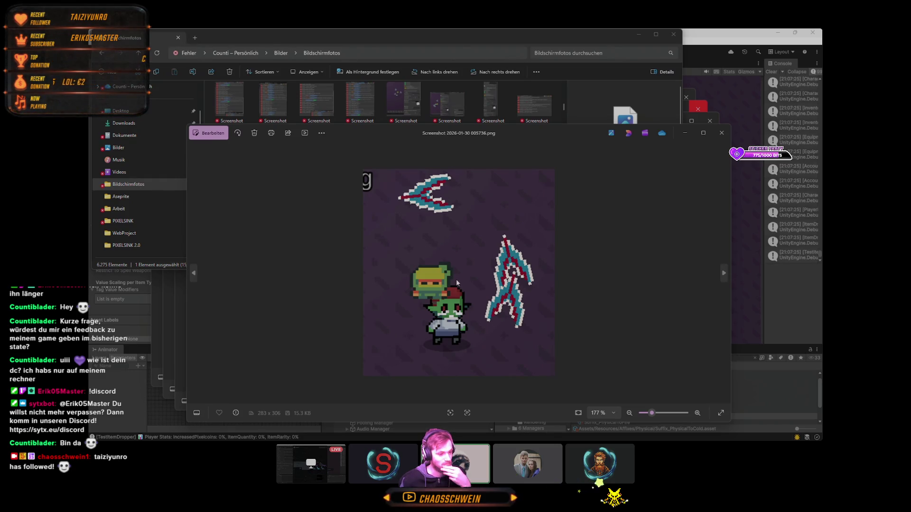
click(720, 138)
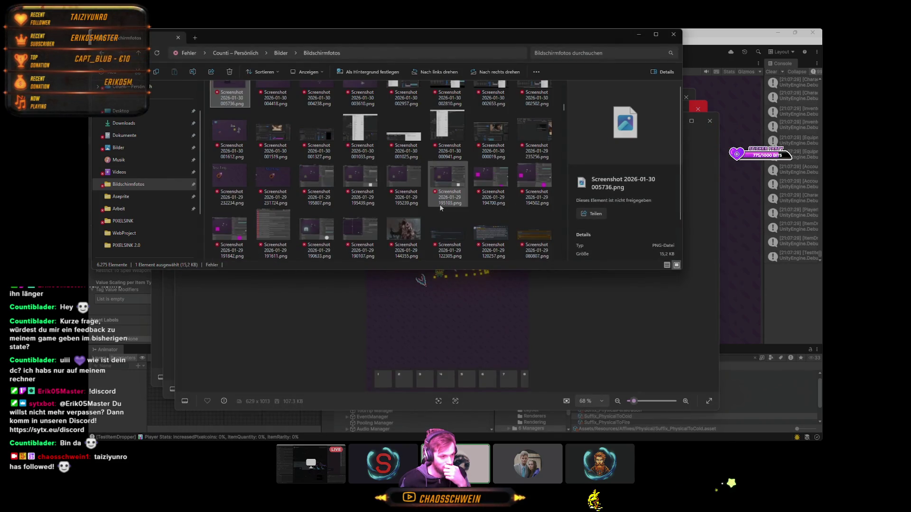
scroll(440, 204, down, 3)
scroll(270, 144, up, 2)
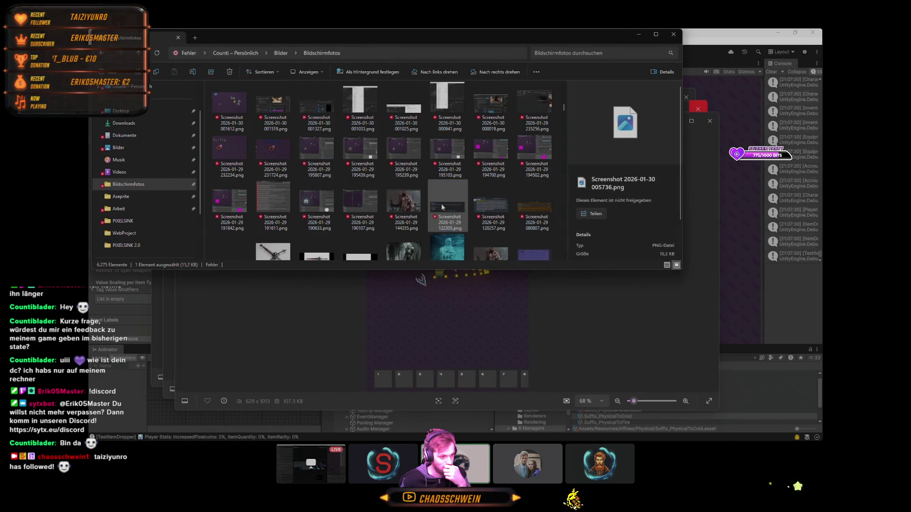
double_click(270, 144)
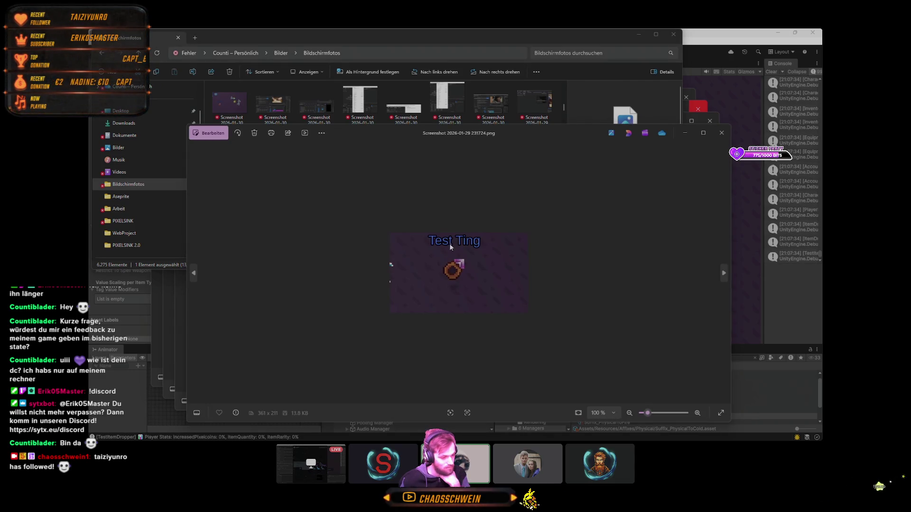
click(230, 150)
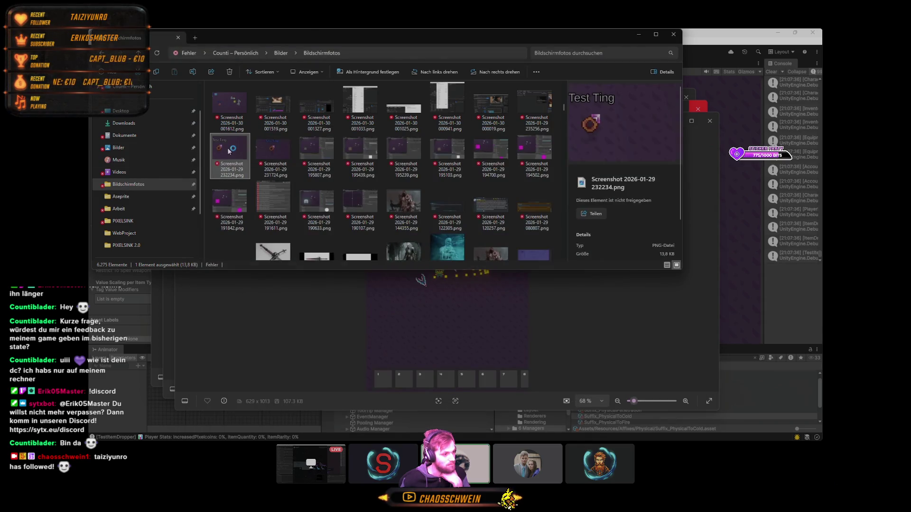
double_click(229, 151)
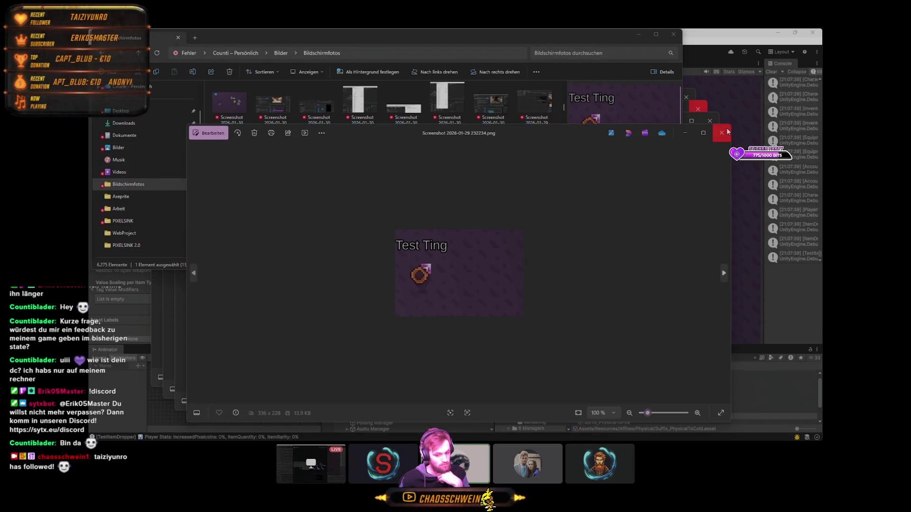
click(721, 133)
- Find and open Screenshot 2026-01-24 222410.png showing the Test Ting +2 ring tooltip
scroll(411, 184, down, 10)
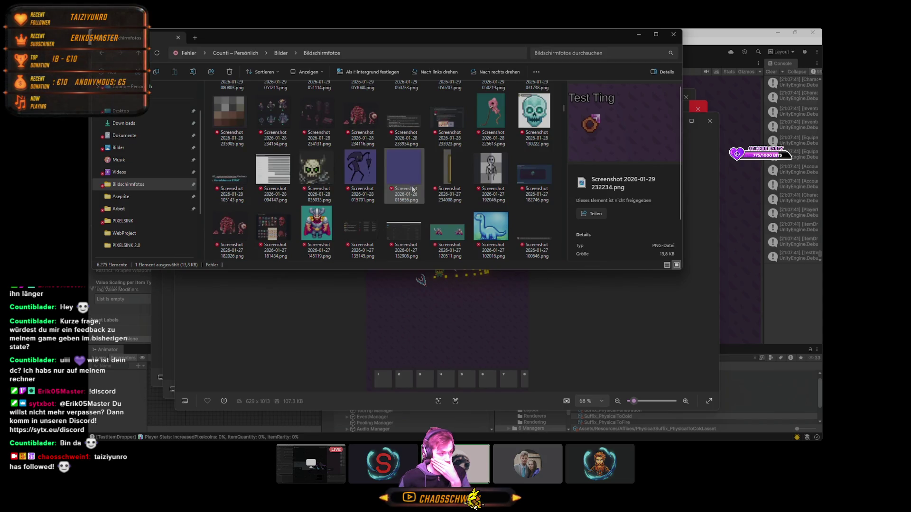
scroll(412, 189, down, 10)
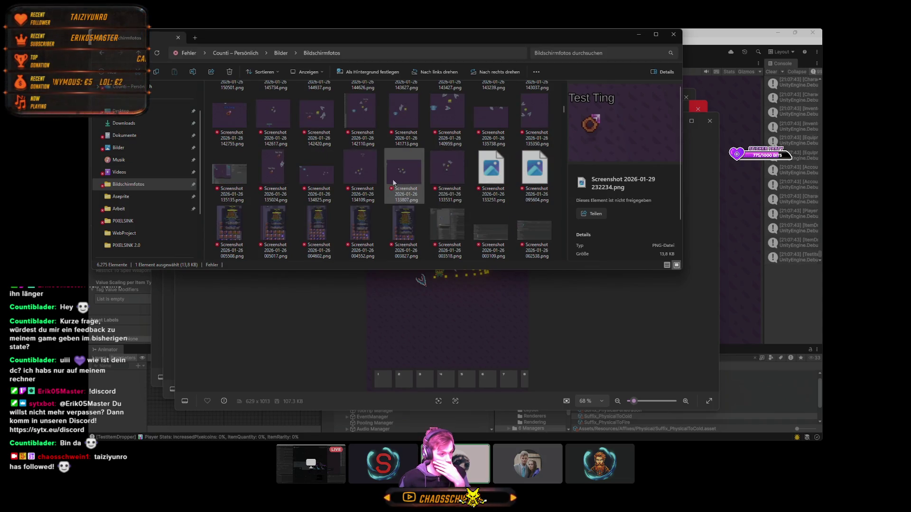
scroll(451, 167, up, 2)
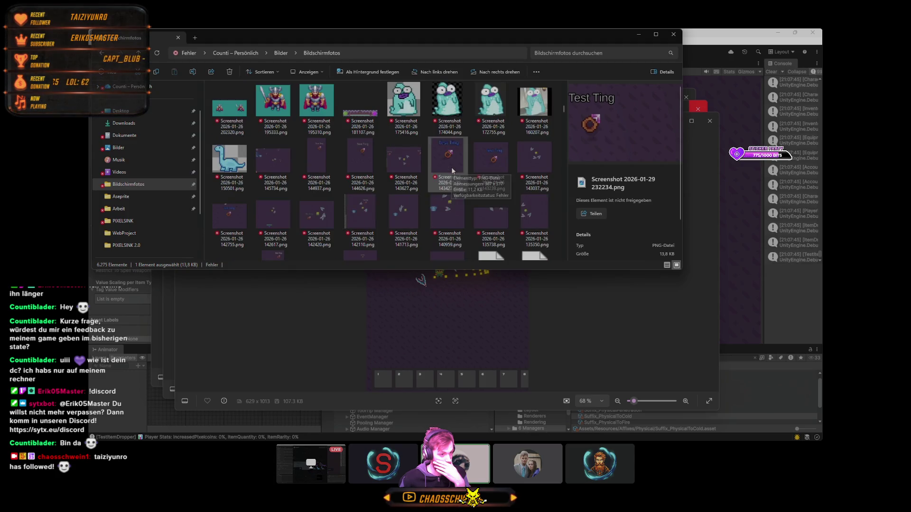
scroll(453, 170, down, 10)
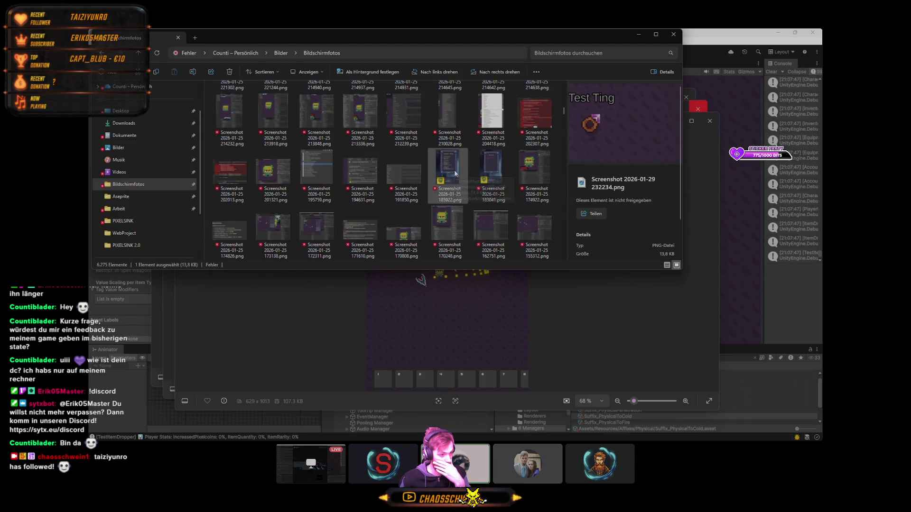
scroll(489, 194, down, 10)
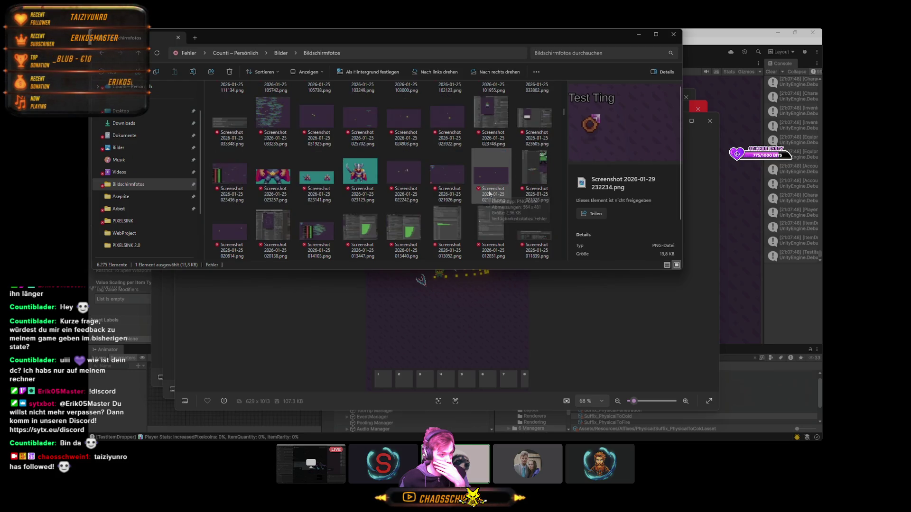
scroll(489, 194, down, 3)
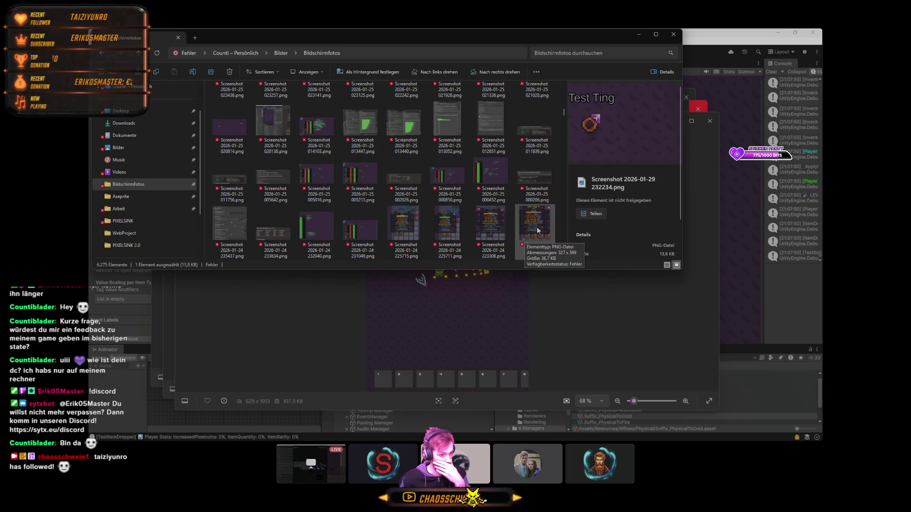
double_click(537, 229)
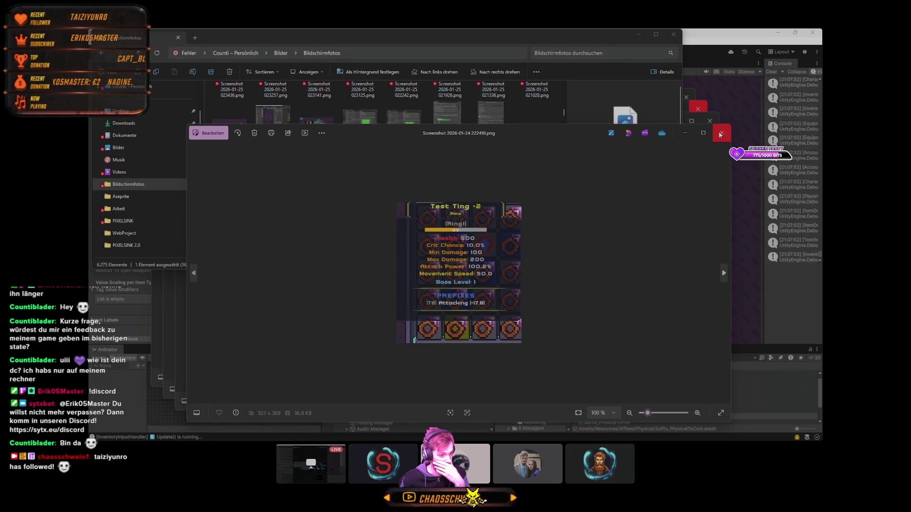
click(720, 135)
scroll(365, 207, down, 5)
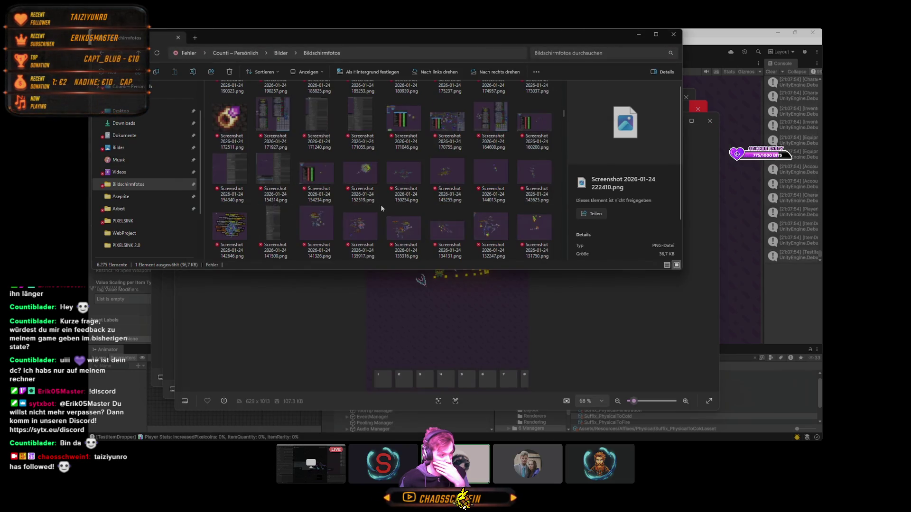
double_click(230, 225)
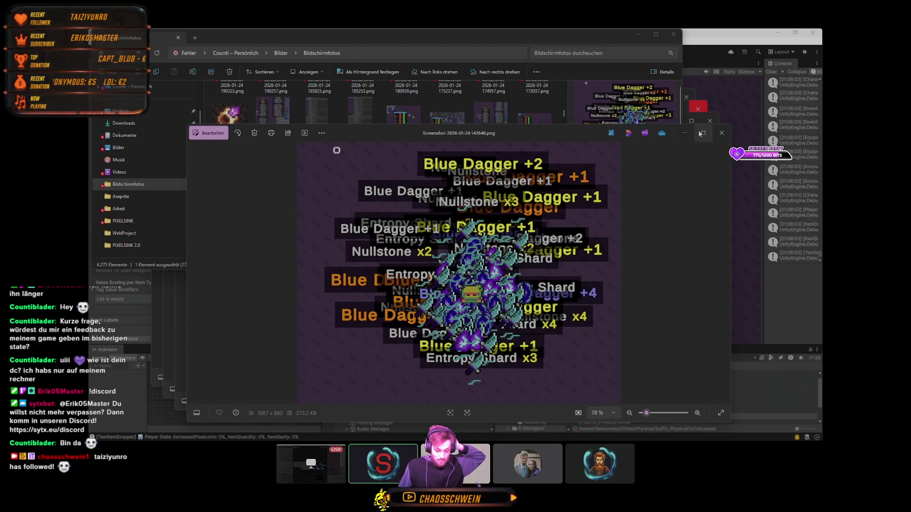
click(474, 114)
- At January 22, preview the 220236 Blue Dagger inventory shot, then open the 231807 tooltip screenshot
scroll(487, 196, down, 5)
scroll(488, 196, down, 5)
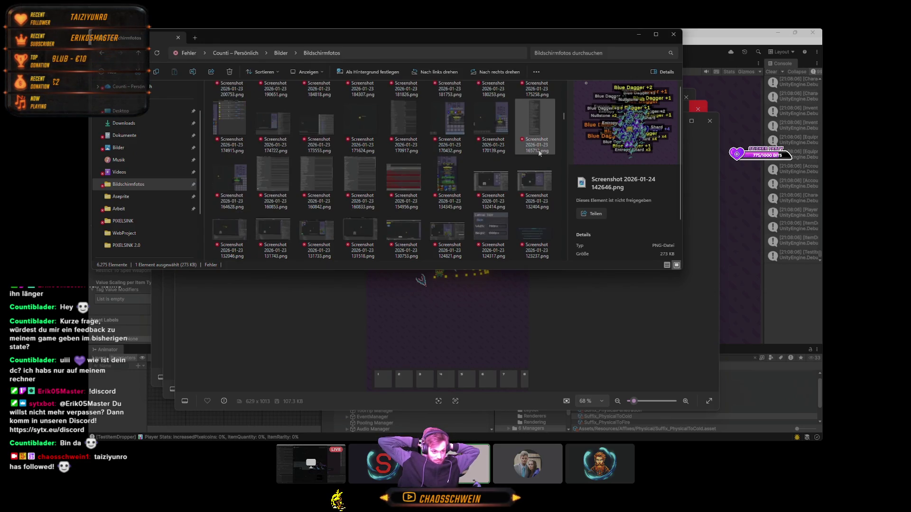
scroll(490, 166, down, 10)
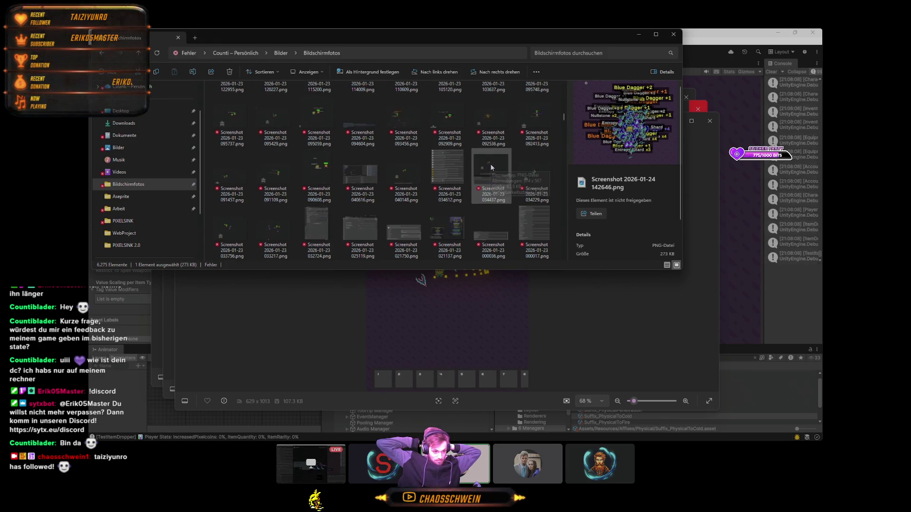
scroll(493, 167, down, 3)
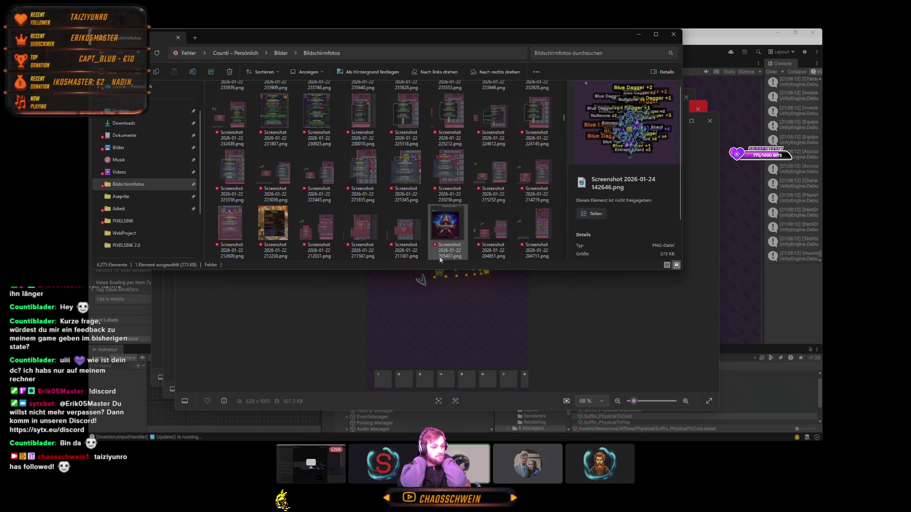
double_click(453, 173)
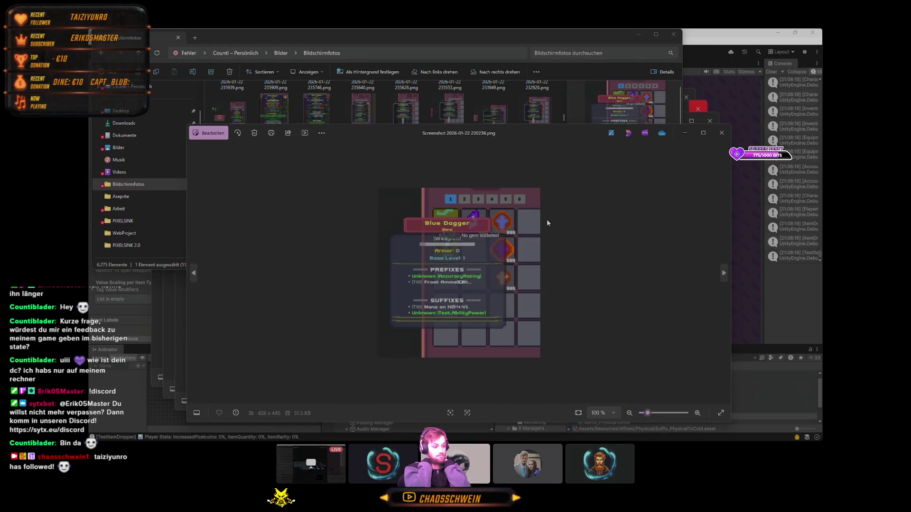
click(721, 133)
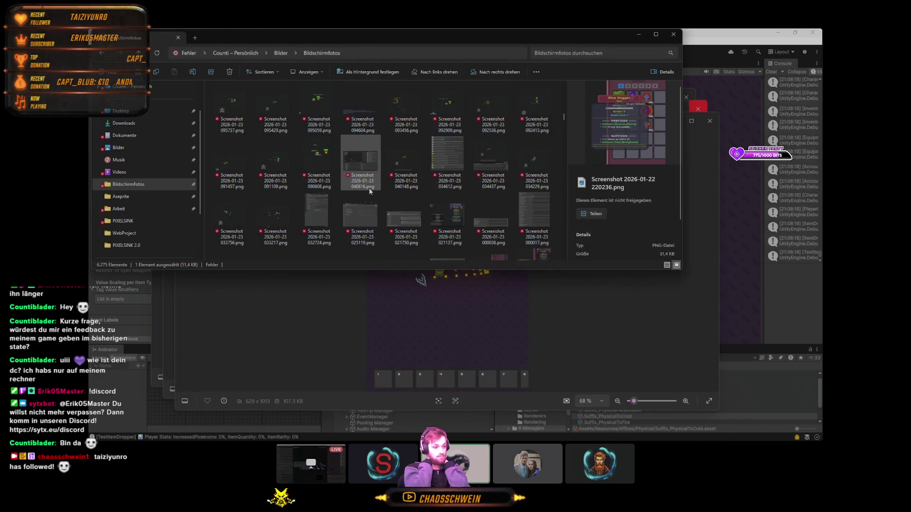
scroll(370, 191, down, 1)
double_click(279, 229)
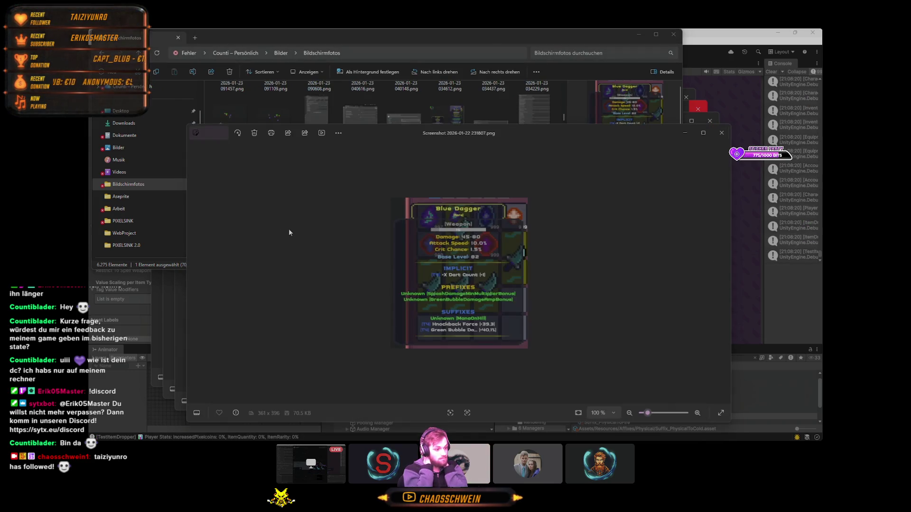
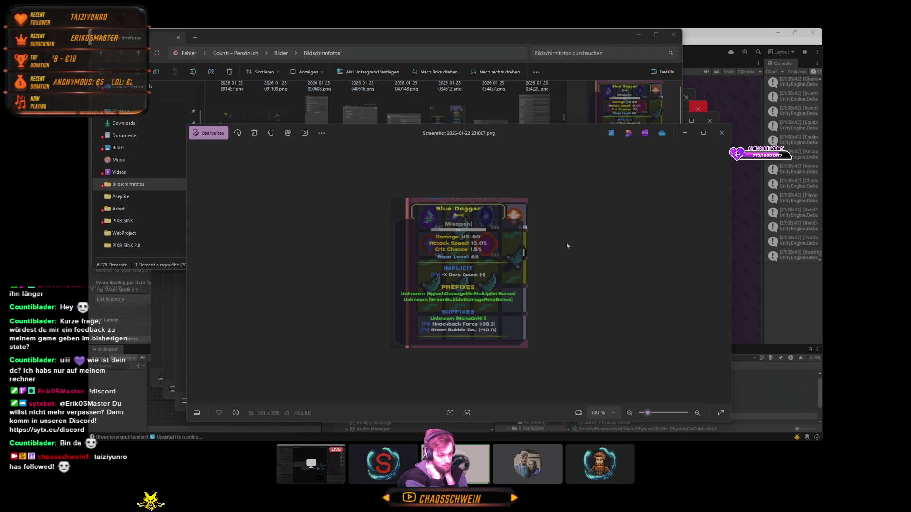
- View Screenshot 2026-01-22 225518.png full size, then return to the Screenshots folder
click(722, 133)
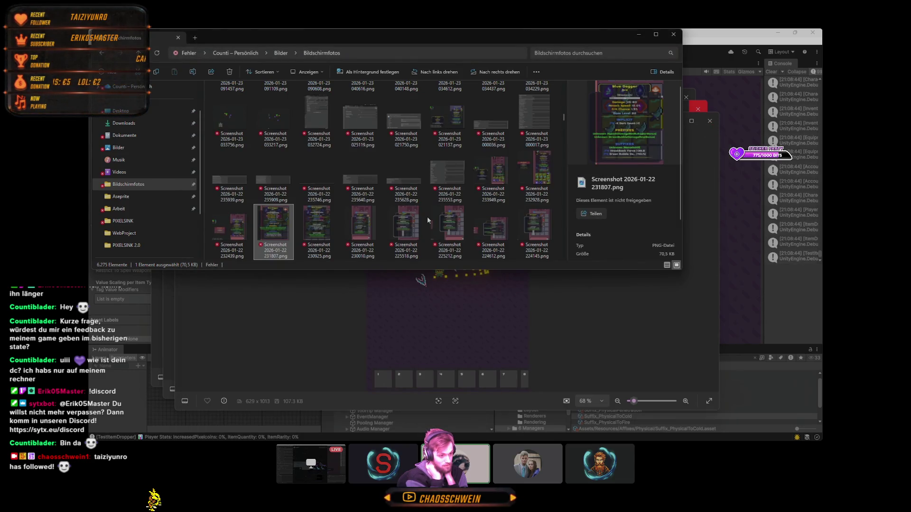
double_click(421, 227)
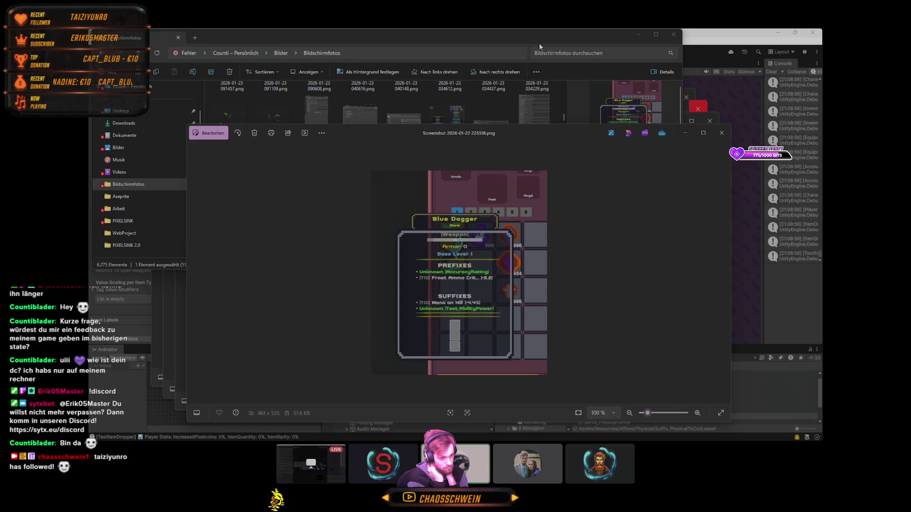
click(516, 38)
- Browse through the Screenshots folder, then return to the running Unity game
scroll(402, 147, down, 5)
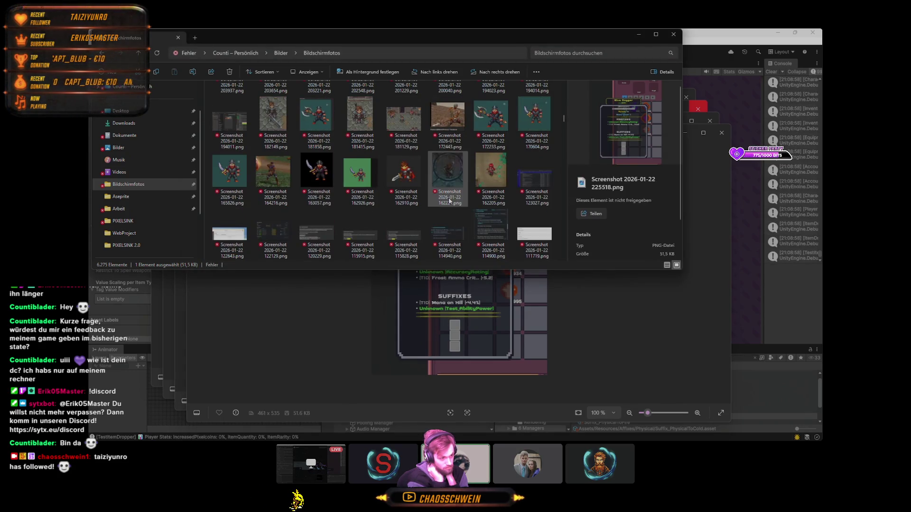
scroll(450, 201, down, 10)
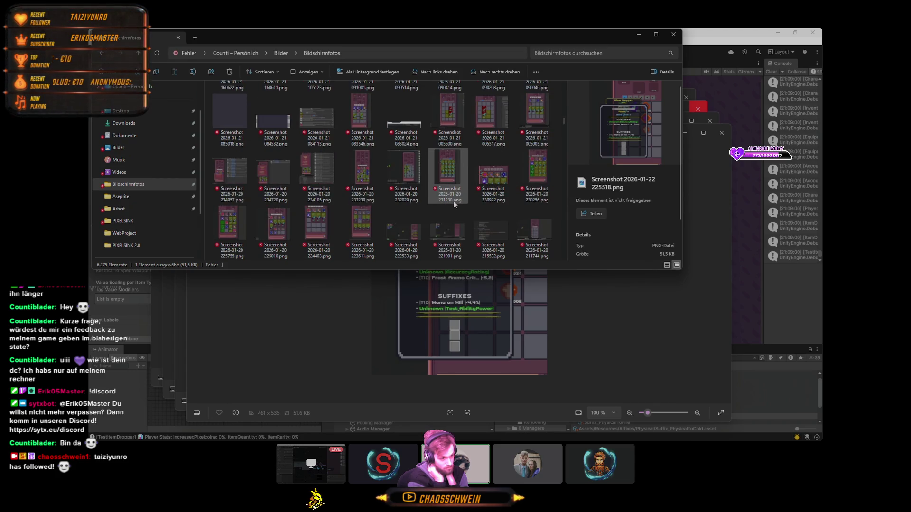
scroll(453, 203, down, 10)
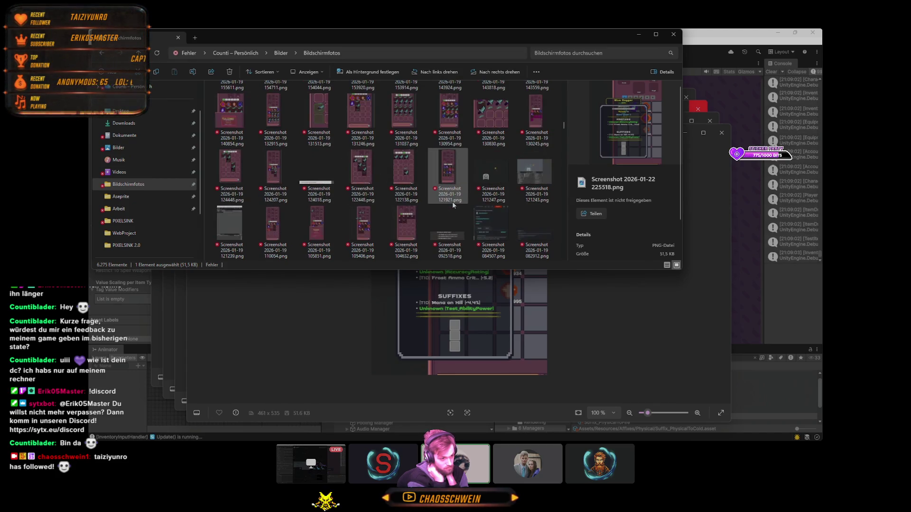
scroll(452, 201, down, 15)
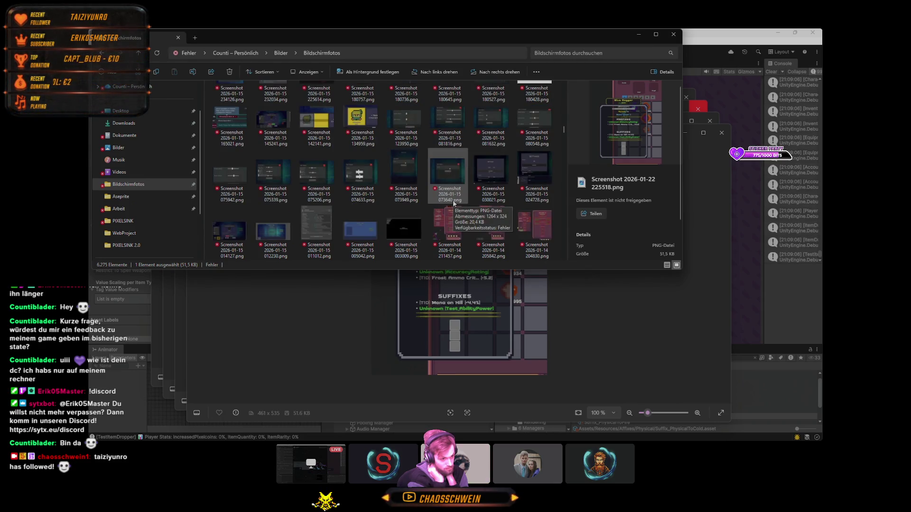
scroll(453, 203, down, 15)
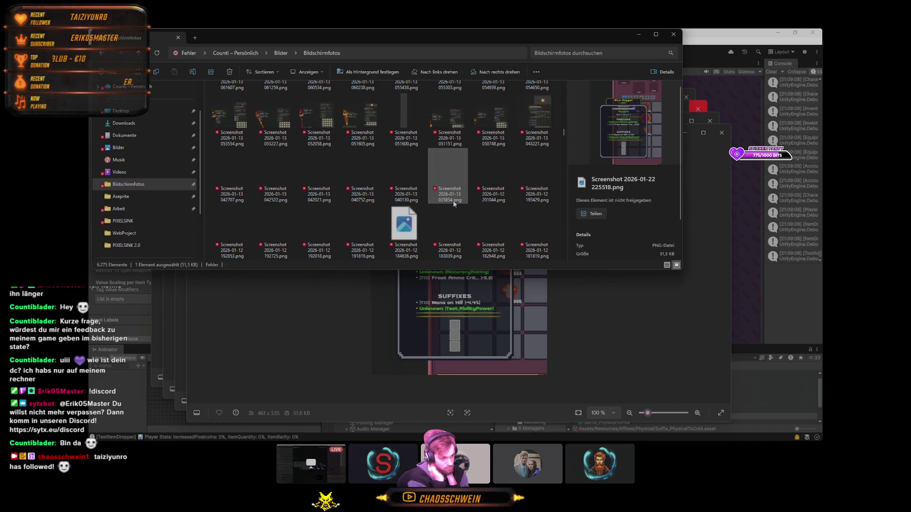
scroll(454, 203, down, 5)
scroll(453, 204, up, 2)
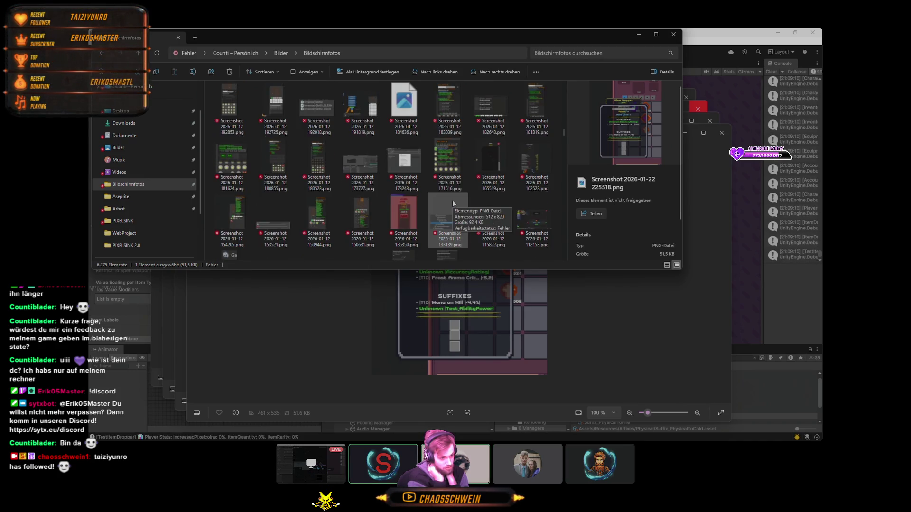
scroll(524, 212, down, 2)
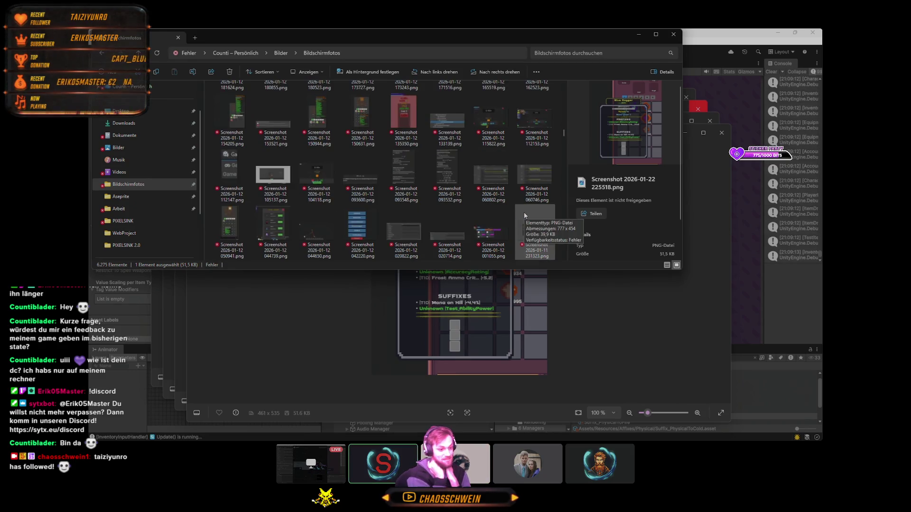
scroll(402, 211, down, 10)
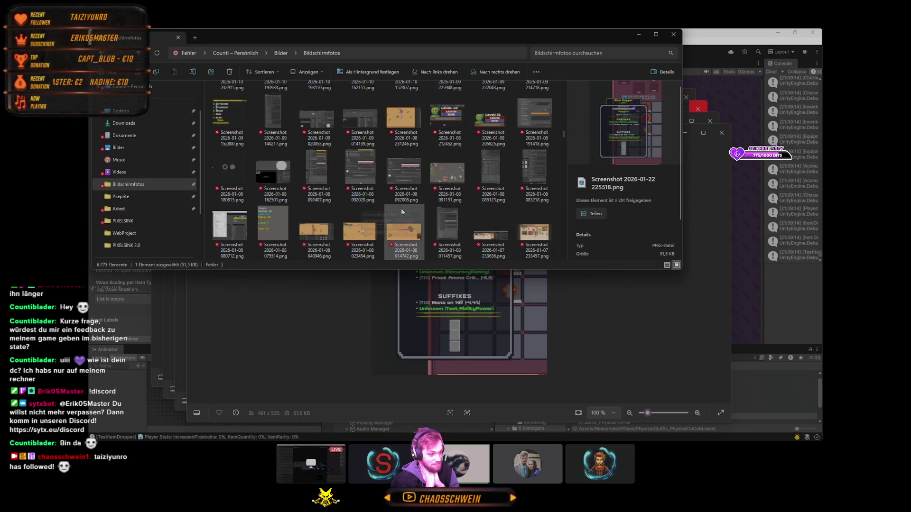
click(727, 33)
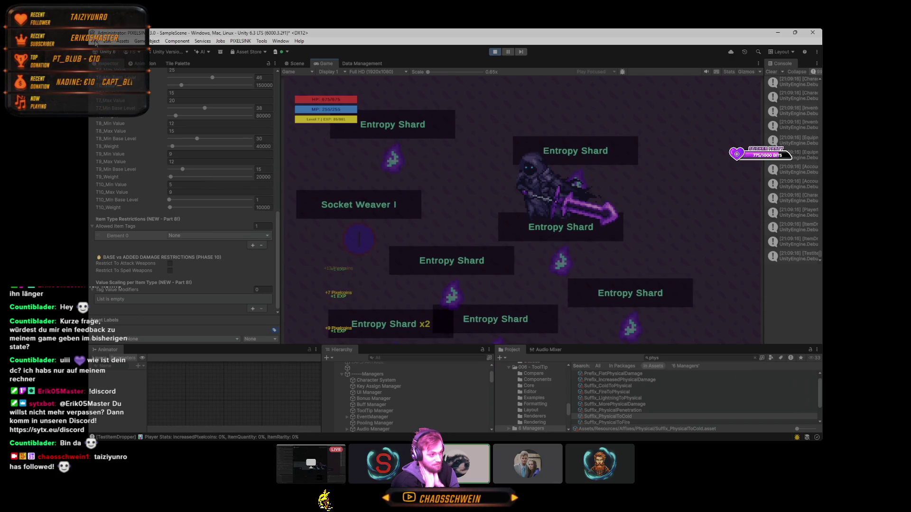
- Stop the running game after the save attempt is blocked by play mode
click(108, 41)
click(94, 41)
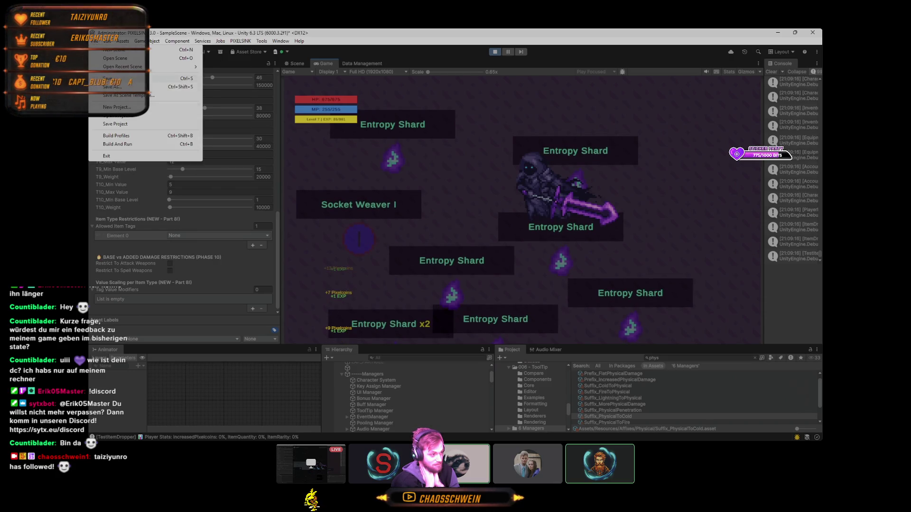
click(114, 78)
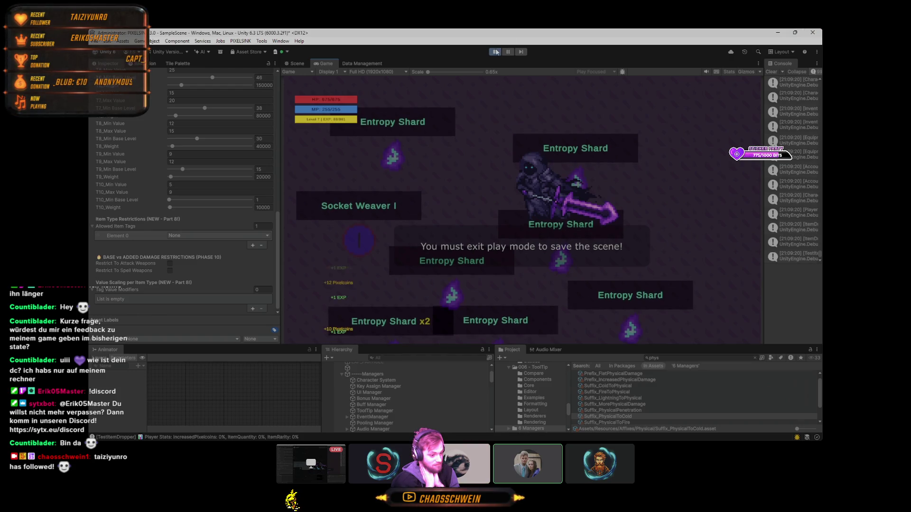
click(496, 52)
- Save the current scene with File > Save and close the PIXELSINK 3.0 editor
click(94, 41)
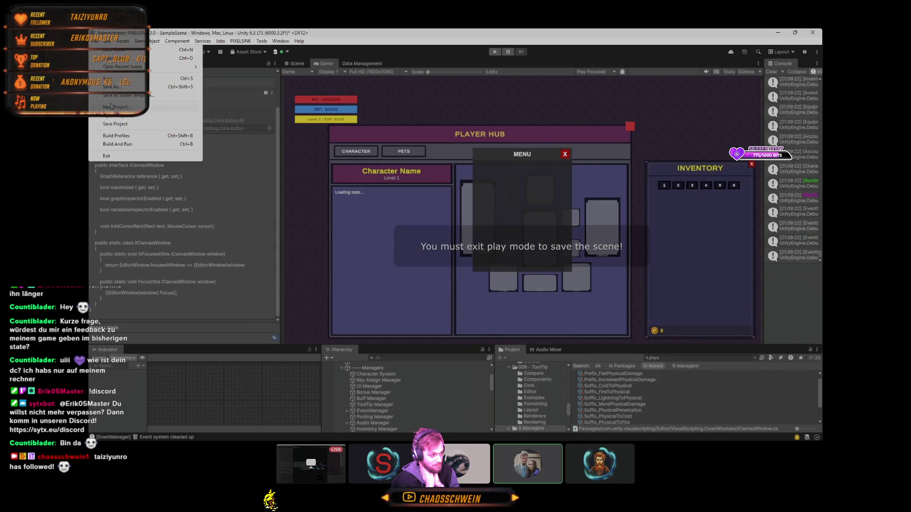
click(118, 88)
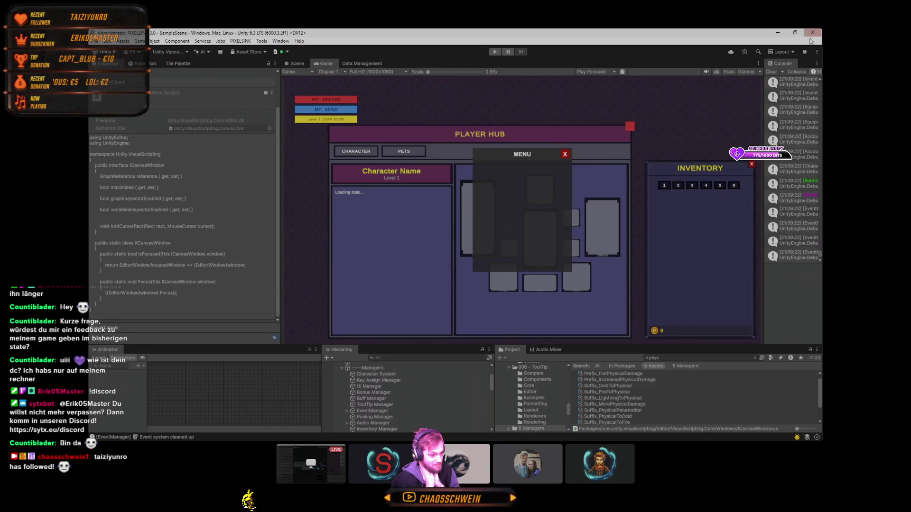
click(95, 41)
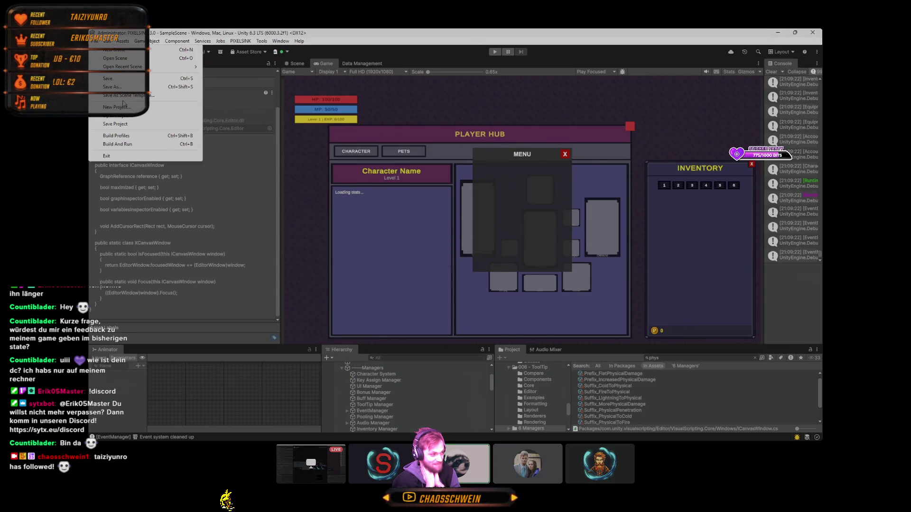
click(113, 79)
click(806, 32)
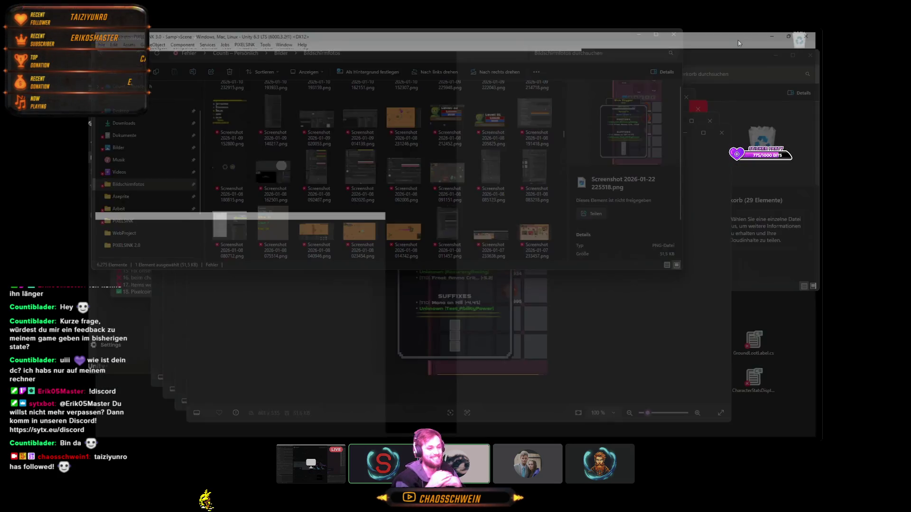
- Launch PIXELSINK 2.0 from Unity Hub, continuing at own risk and skipping Safe Mode
mouse_move(576, 434)
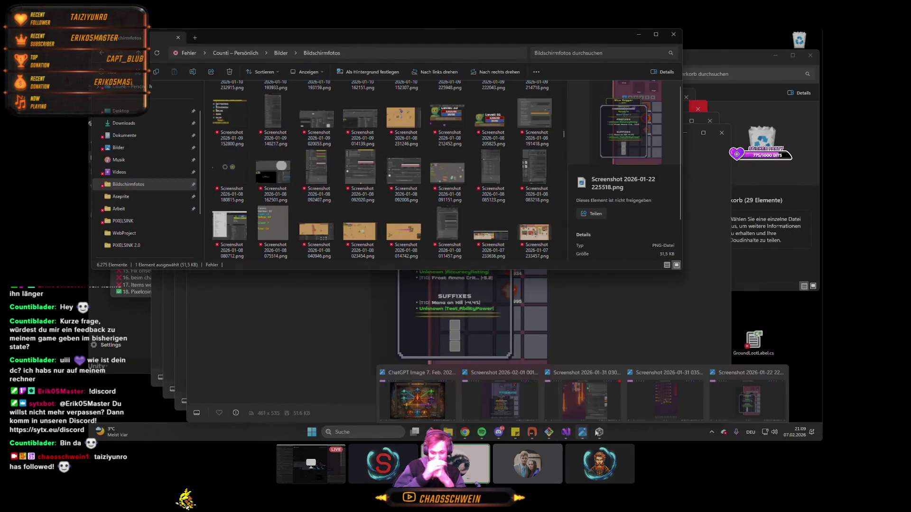
click(548, 378)
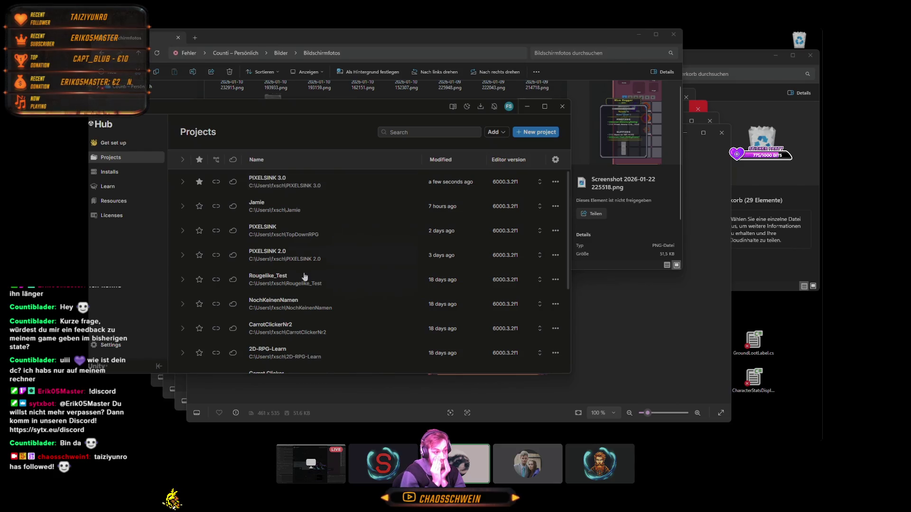
click(298, 257)
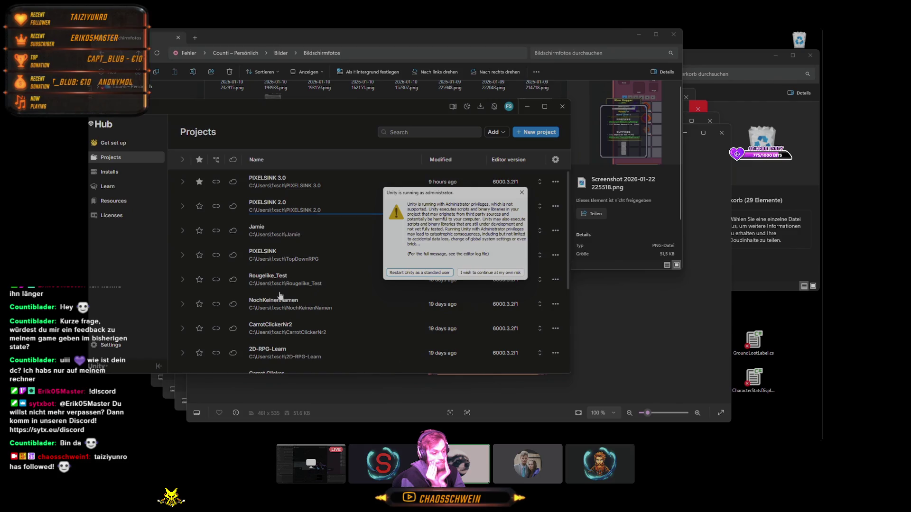
click(482, 274)
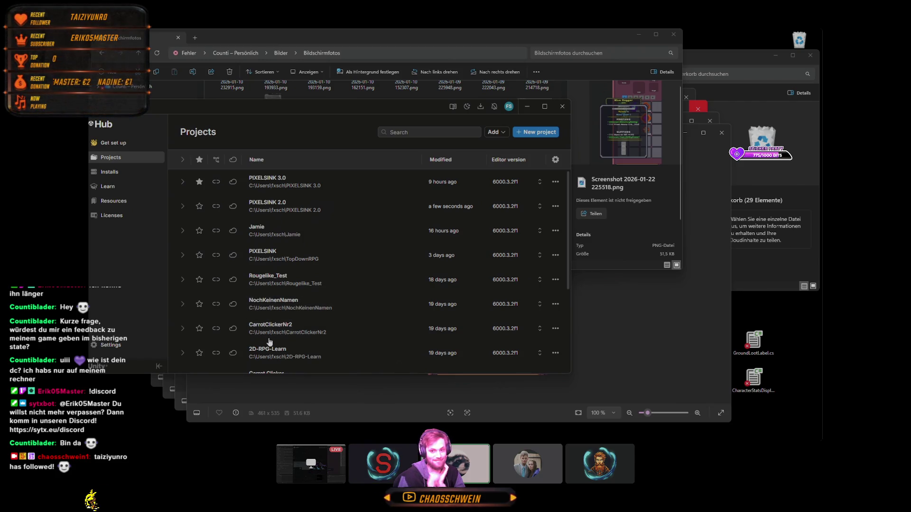
click(474, 266)
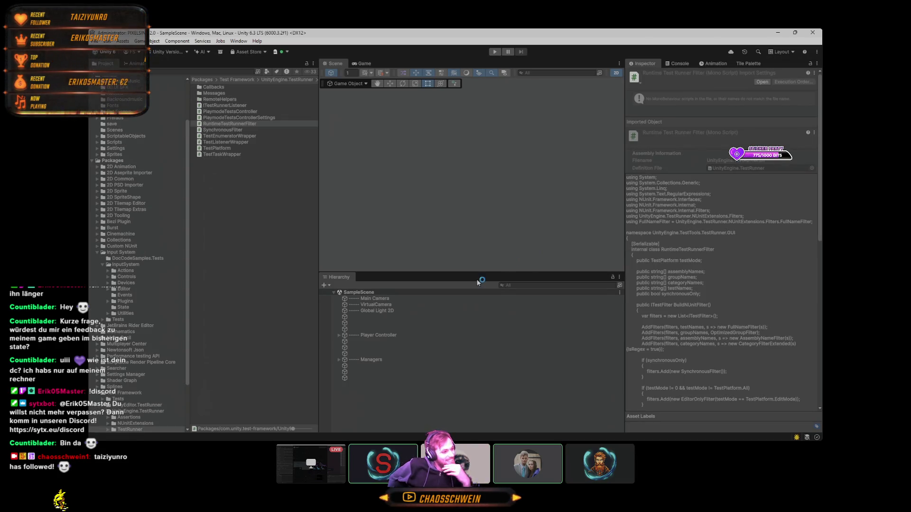
- Reopen the recent SampleScene, then close the editor and launch PIXELSINK from Unity Hub
click(96, 42)
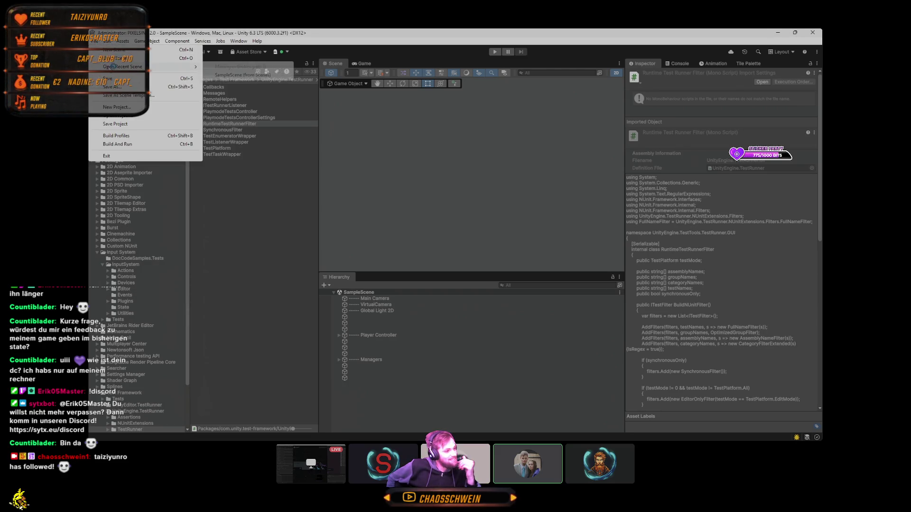
mouse_move(180, 67)
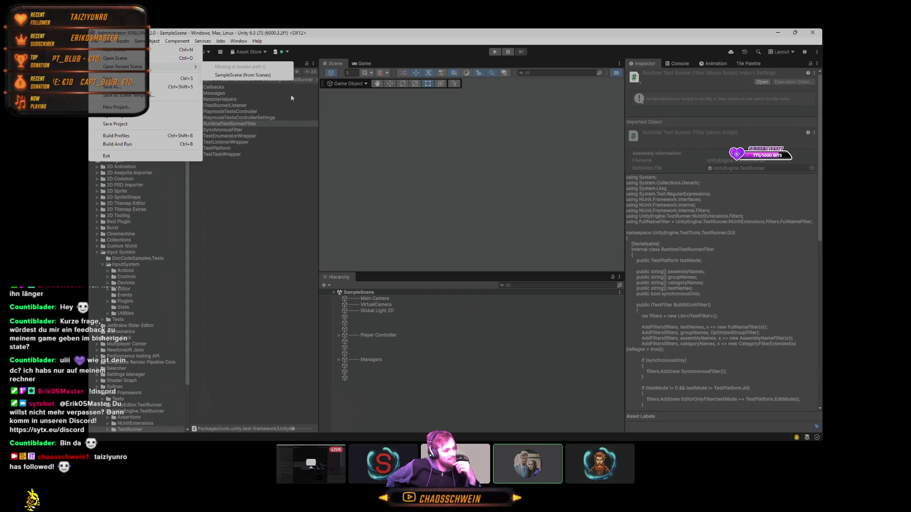
click(449, 189)
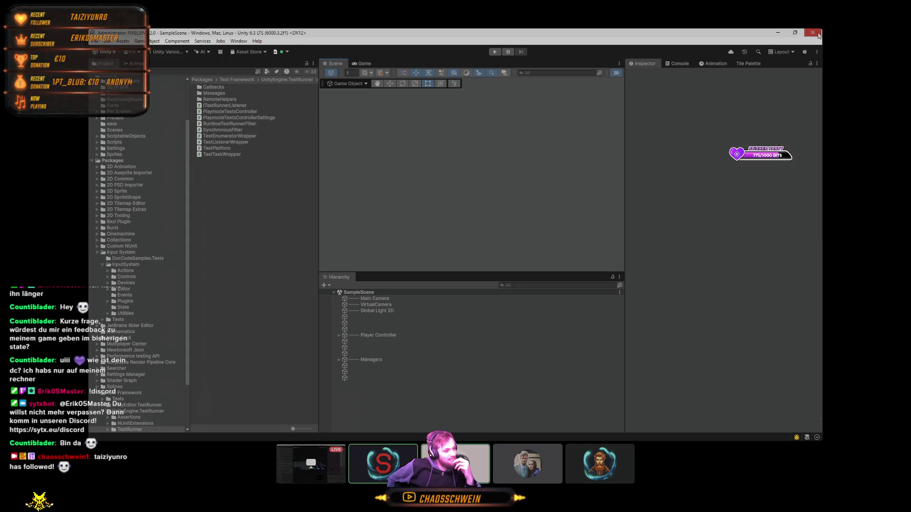
click(818, 35)
click(285, 260)
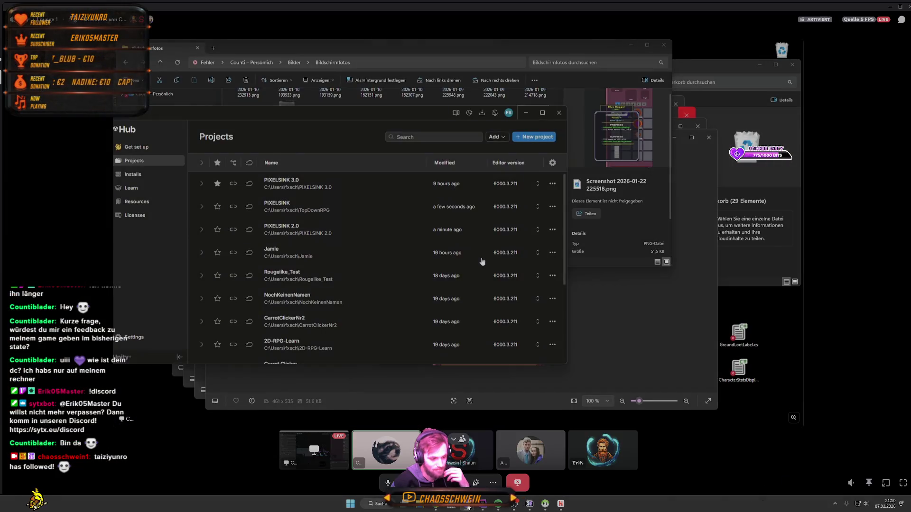
- Switch to Discord and minimise it again while PIXELSINK loads
click(466, 504)
click(467, 504)
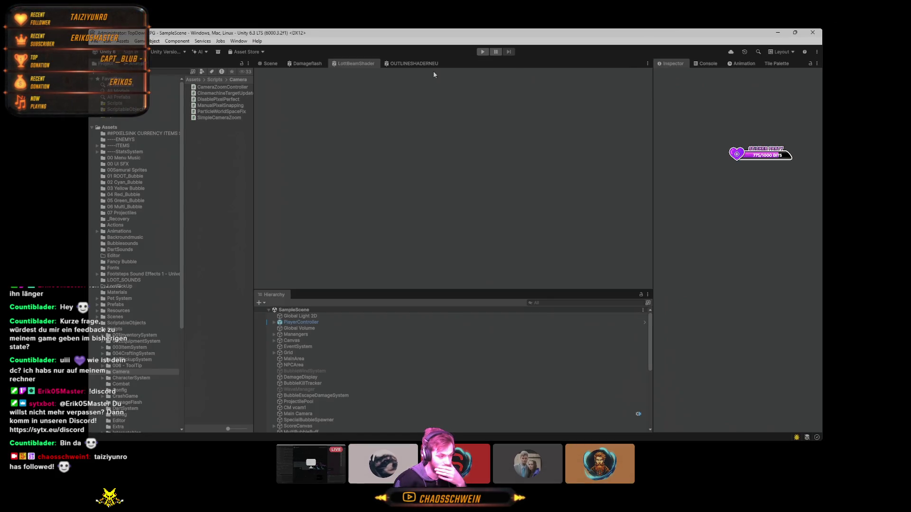
- Open CharacterMenuScene from File > Open Recent Scene and display it in the Scene view
click(109, 41)
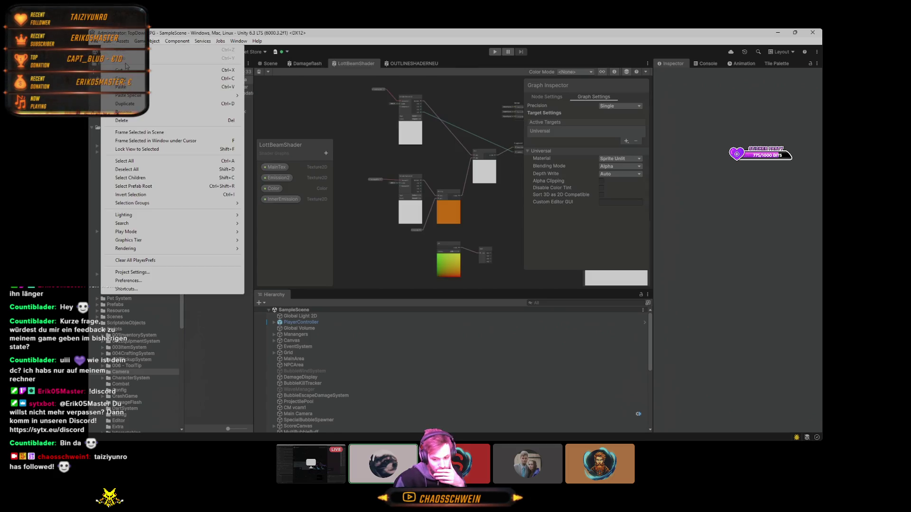
click(95, 41)
mouse_move(122, 69)
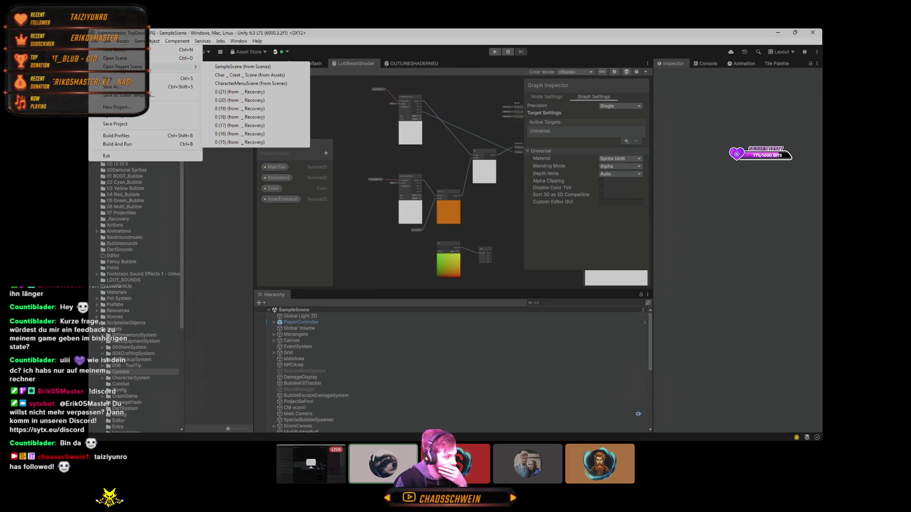
click(224, 83)
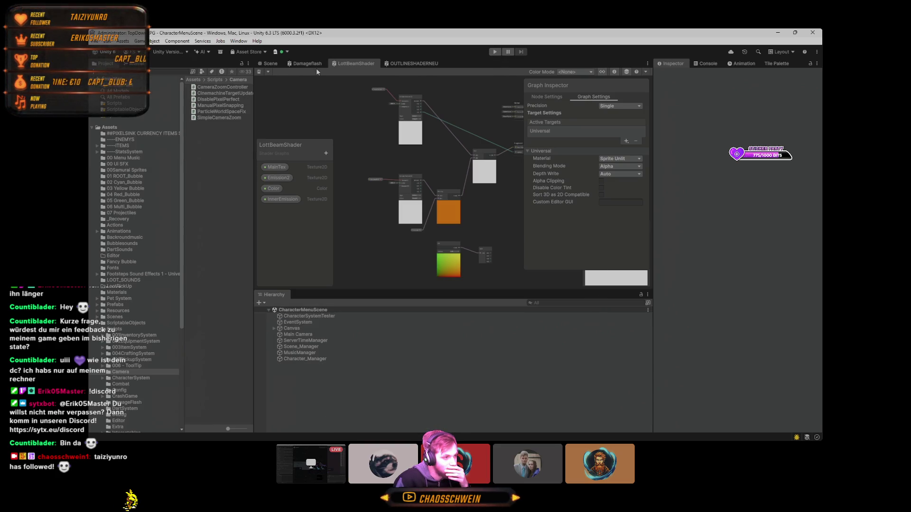
click(271, 64)
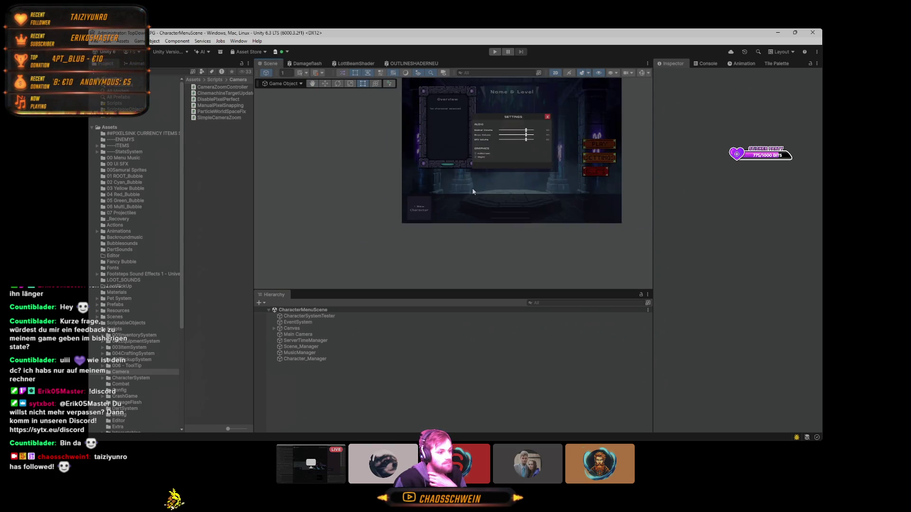
- Try Play, then review the StatsManager.cs and PlayerController_V2.cs compiler errors in the Console
click(495, 52)
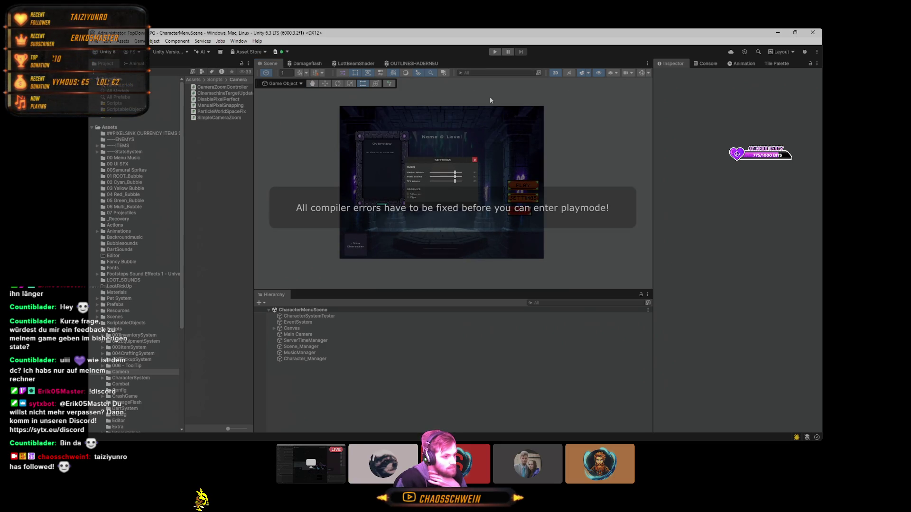
click(708, 64)
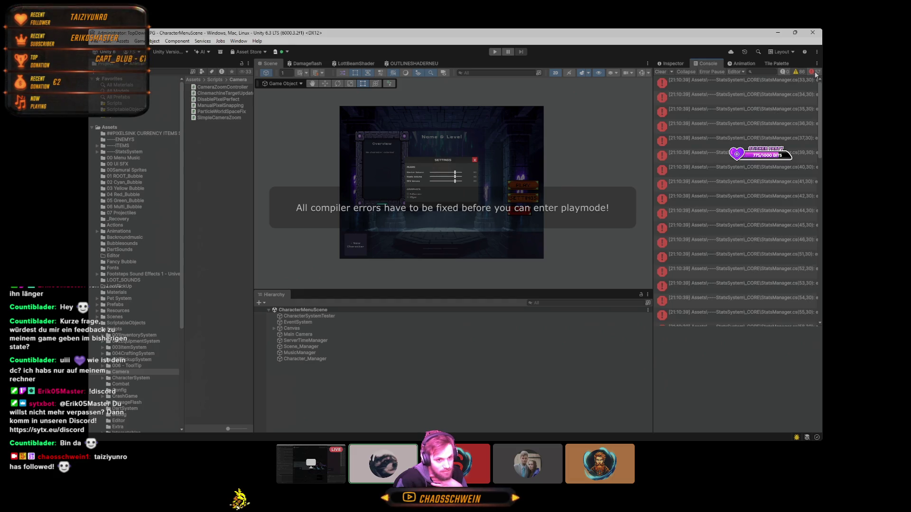
scroll(720, 157, down, 5)
scroll(720, 156, down, 1)
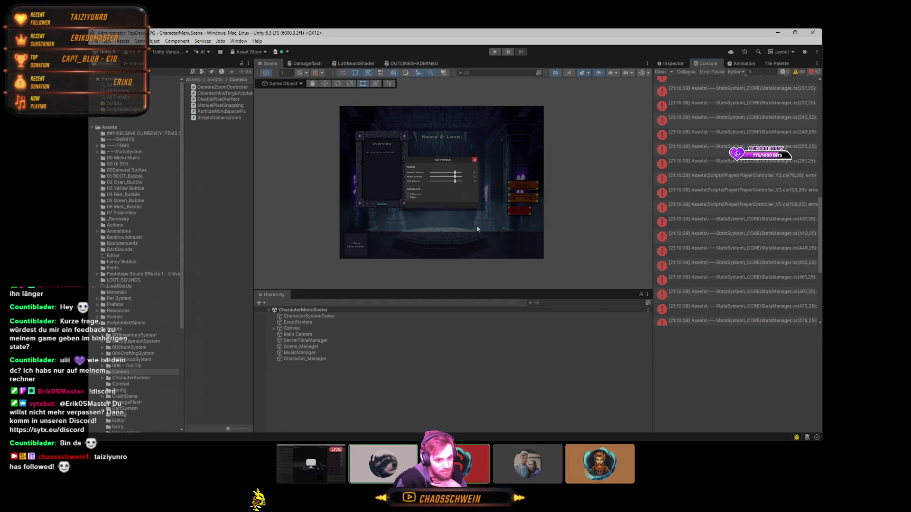
scroll(476, 226, up, 1)
scroll(441, 235, up, 1)
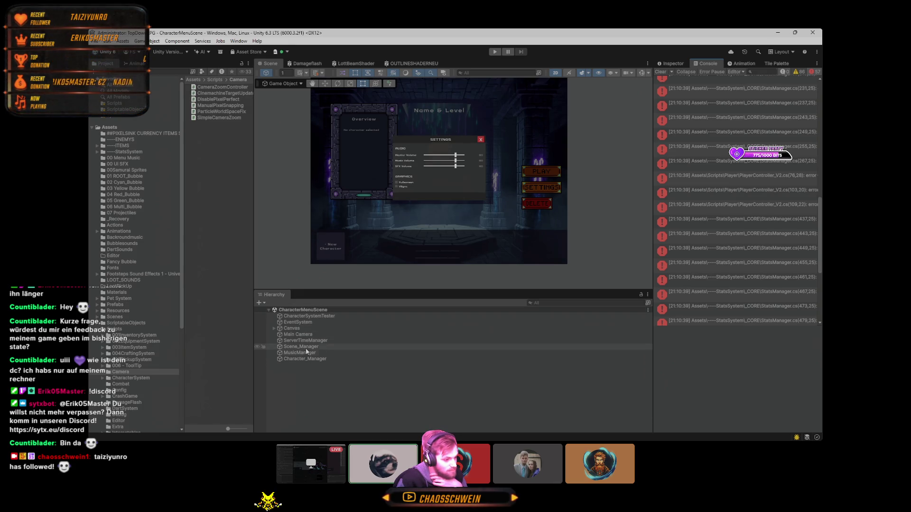
- Deactivate Canvas > Modal_Settings in the Inspector, then close the PIXELSINK editor
click(275, 328)
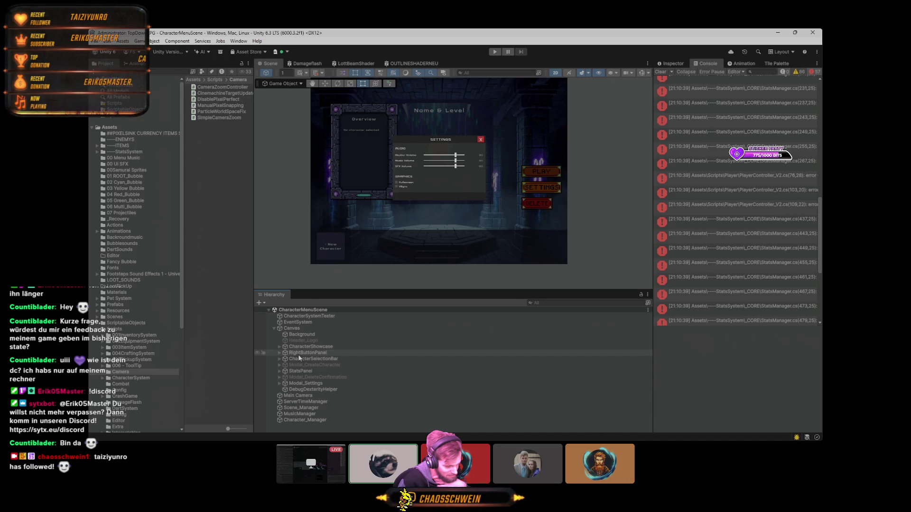
click(288, 384)
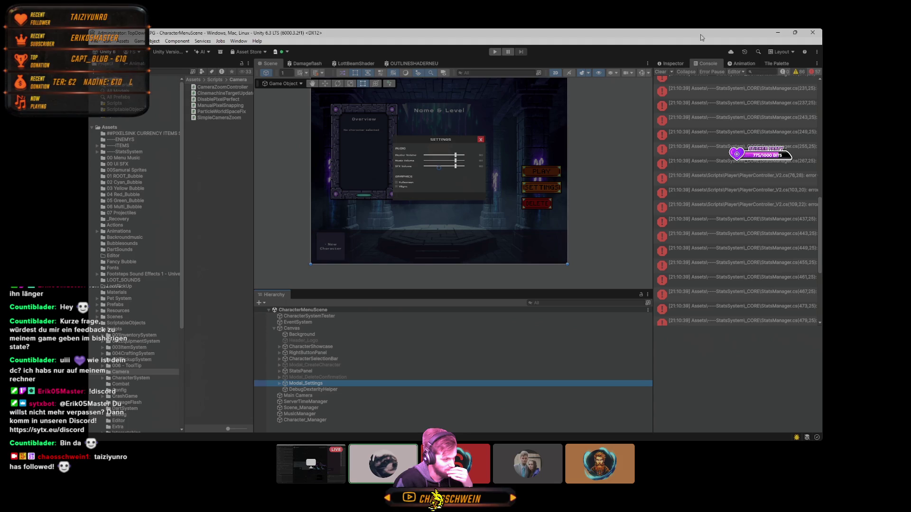
click(671, 63)
click(674, 75)
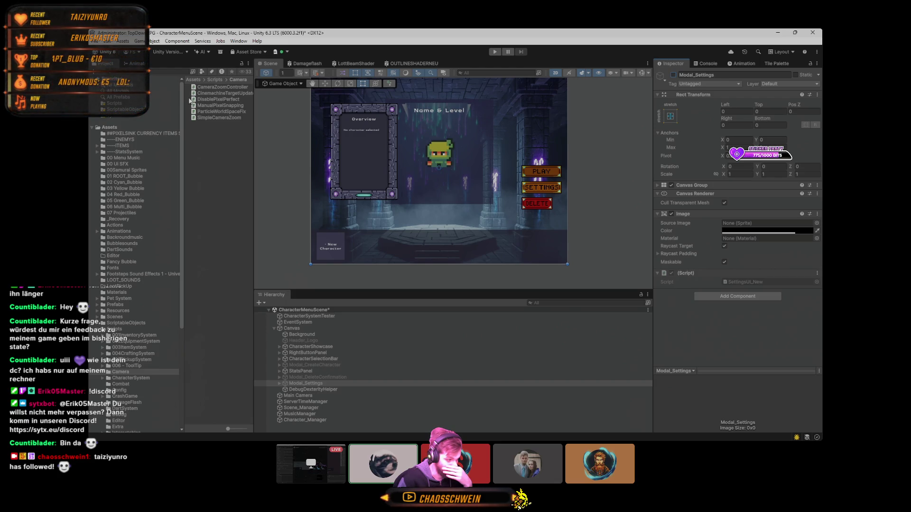
click(815, 32)
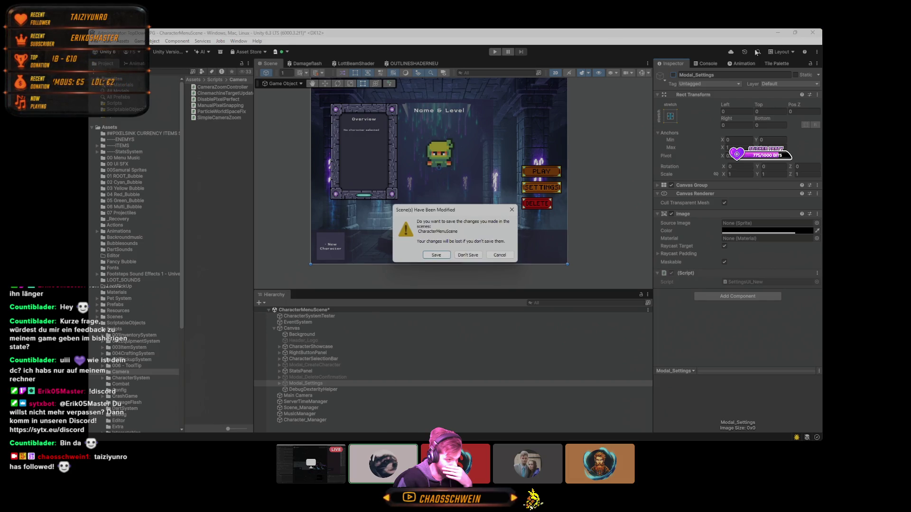
- Discard CharacterMenuScene changes and launch Rougelike_Test from Unity Hub, continuing at own risk
click(472, 257)
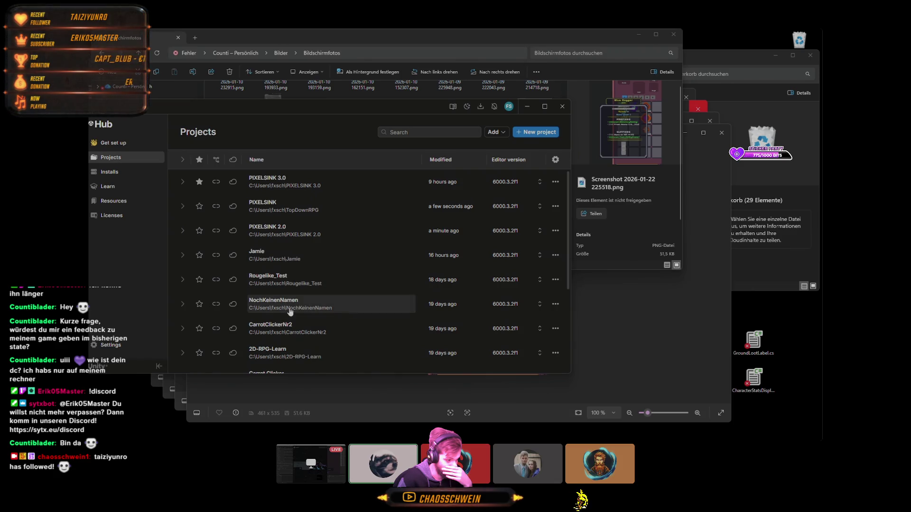
click(317, 279)
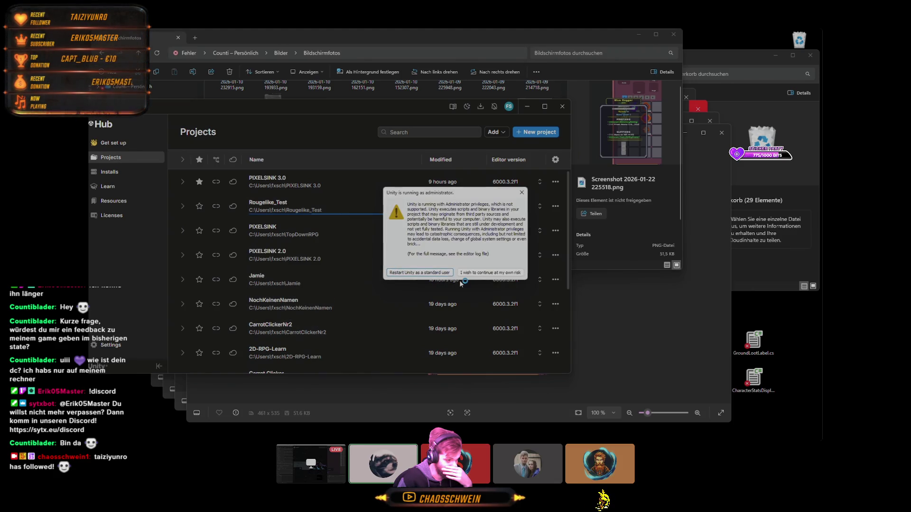
click(484, 272)
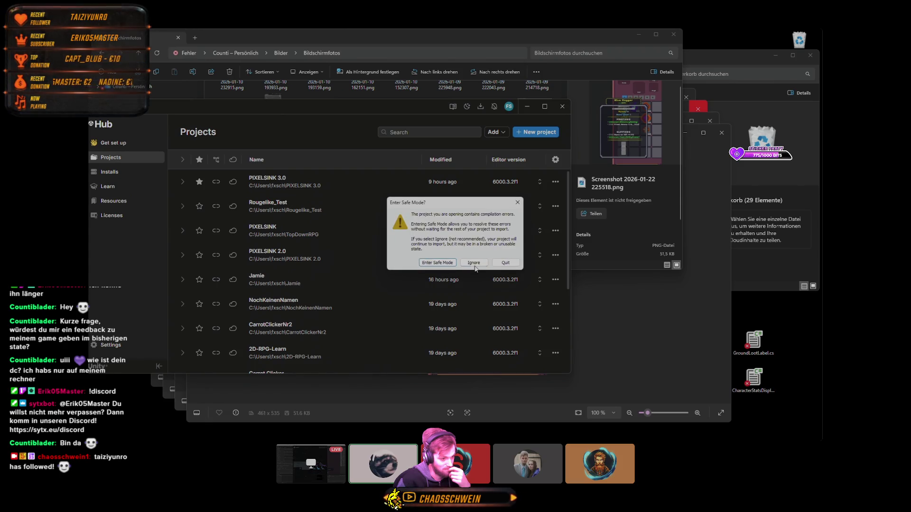
- Ignore the Safe Mode prompt so Rougelike_Test keeps loading normally
click(474, 265)
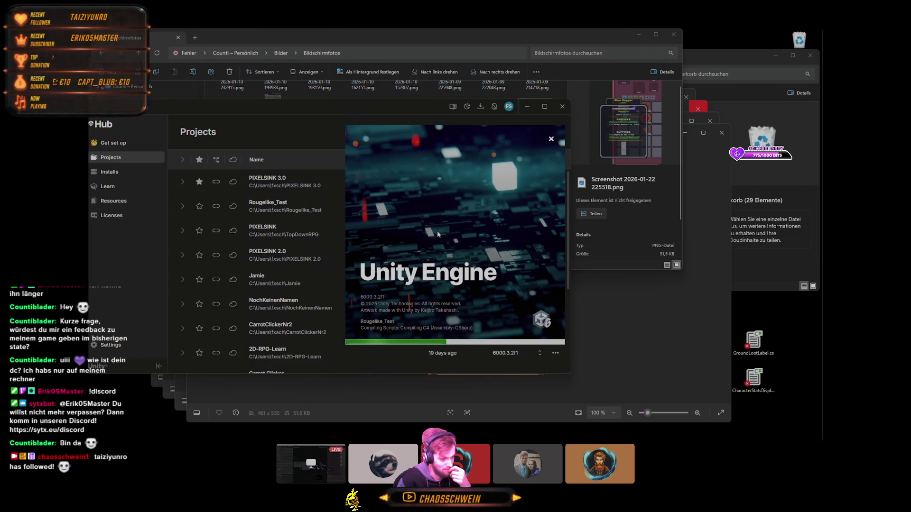
scroll(295, 280, down, 3)
scroll(297, 279, down, 3)
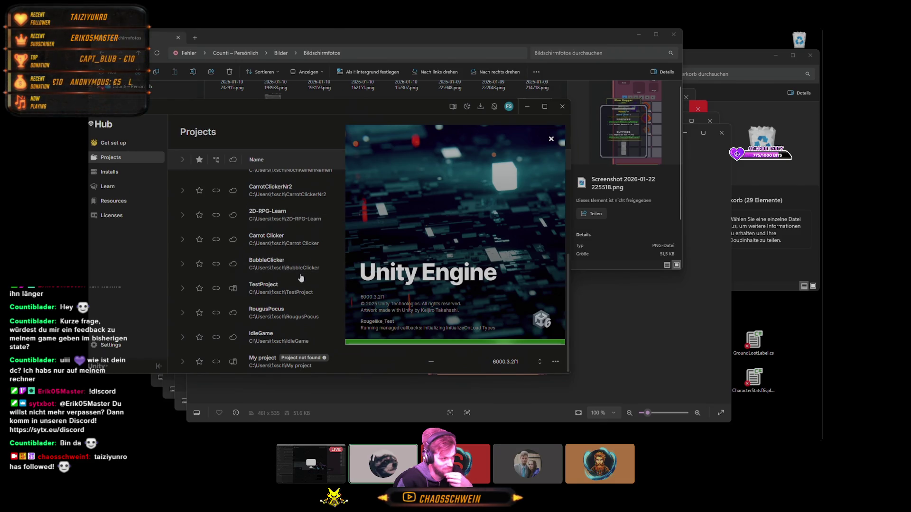
scroll(304, 275, up, 6)
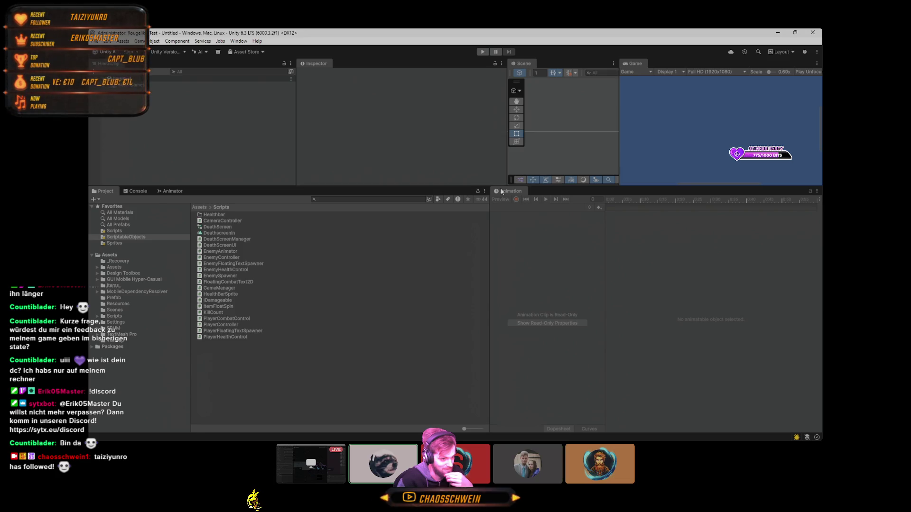
- Resize the Scene, Inspector and Game view panels, then close the Rougelike_Test editor
drag(461, 185, 443, 326)
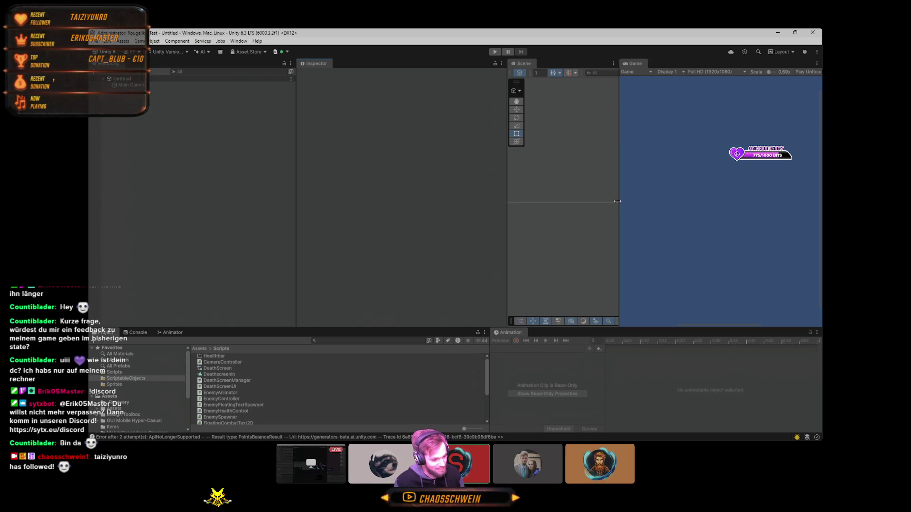
mouse_move(616, 201)
mouse_down()
mouse_move(443, 201)
mouse_move(539, 201)
mouse_up()
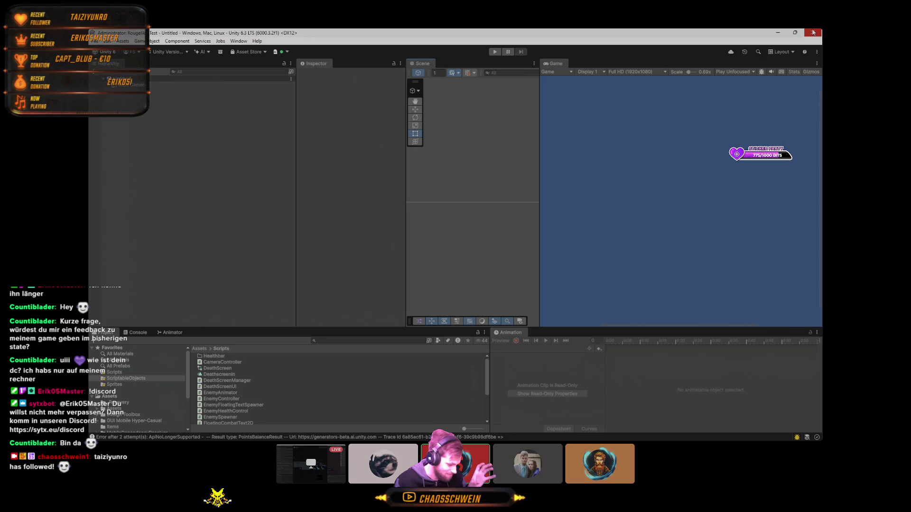
click(812, 33)
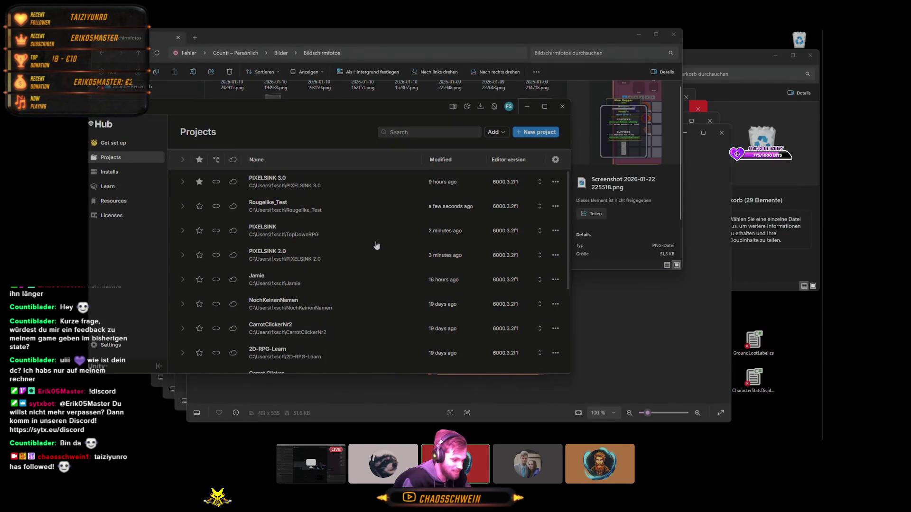
- Open 2D-RPG-Learn past the administrator warning, view its SampleScene, then close the project
click(309, 354)
click(514, 269)
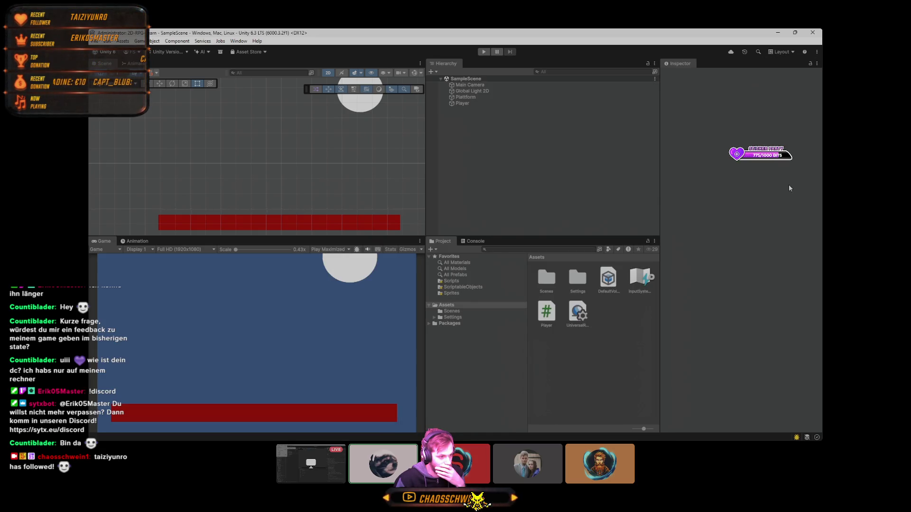
click(817, 32)
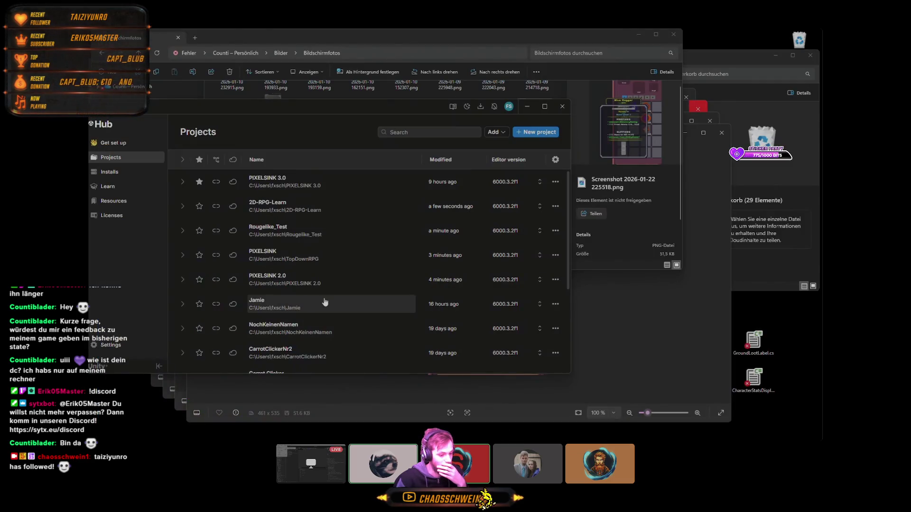
- Launch NochKeinenNamen at your own risk and bring the Git Bash push output forward
click(285, 328)
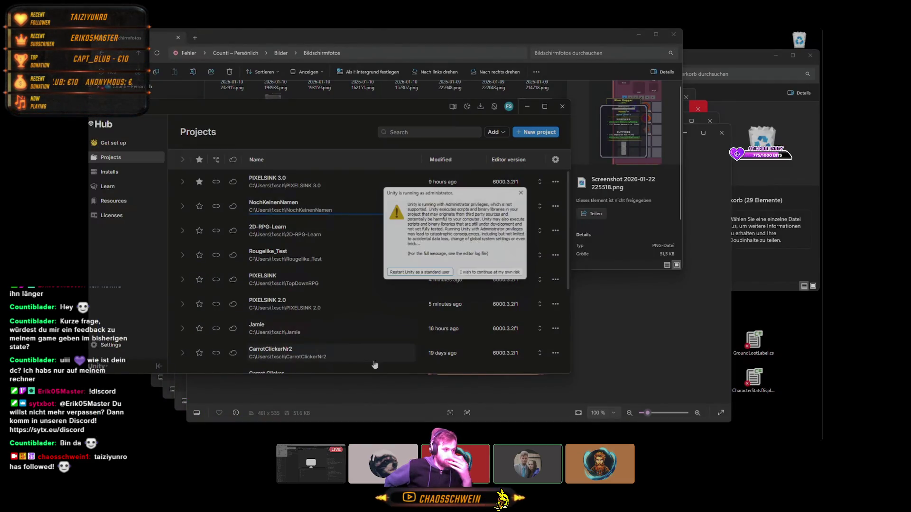
click(491, 273)
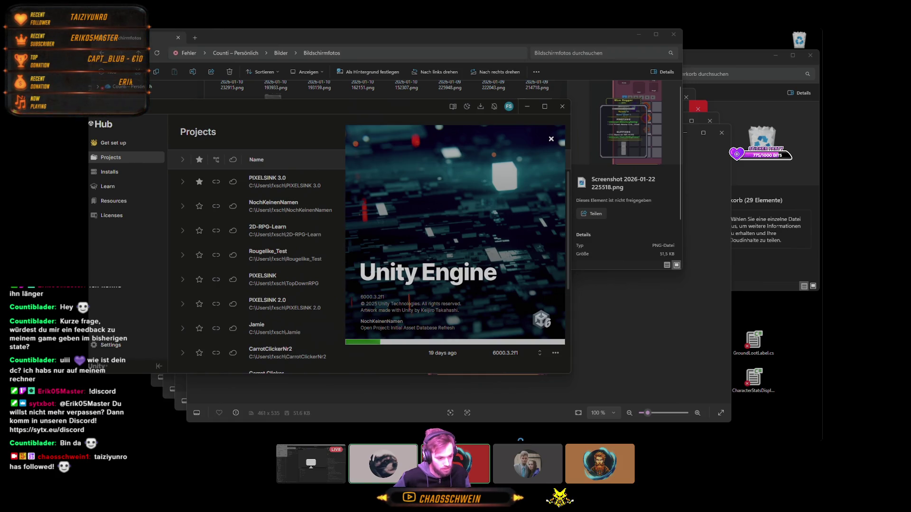
click(558, 433)
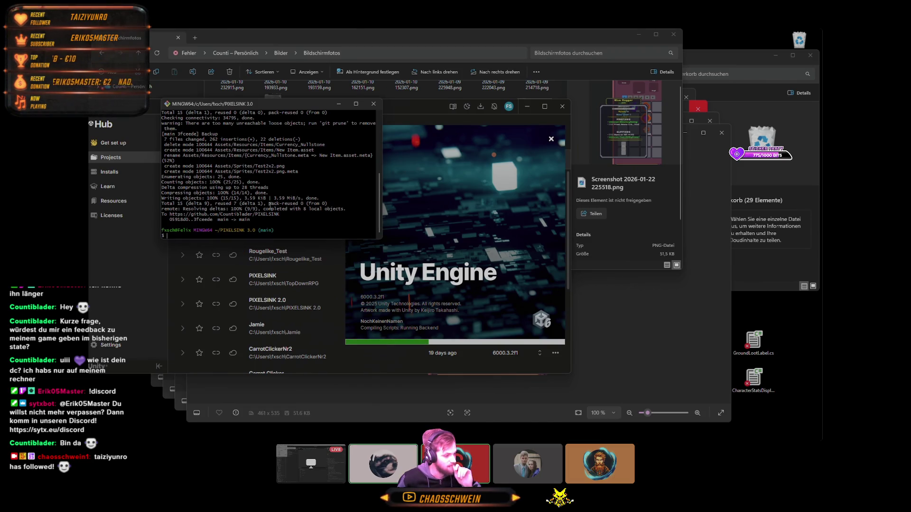
- Scroll through the Git Bash commit and push log, then hide all windows with Win+D
scroll(275, 204, up, 8)
scroll(276, 204, down, 8)
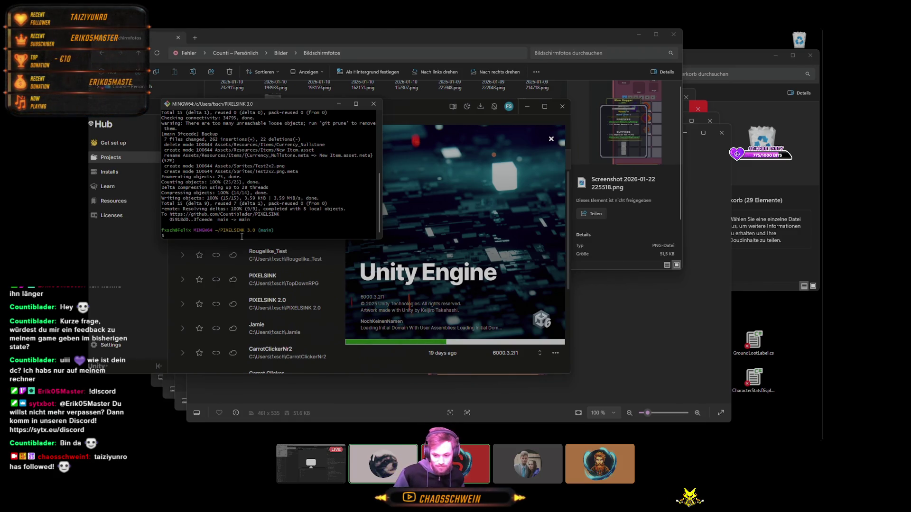
scroll(318, 166, up, 8)
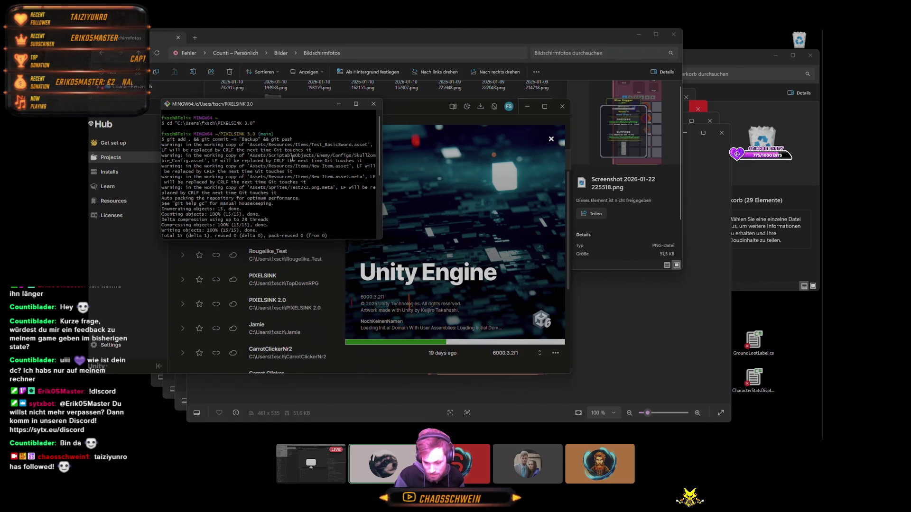
key(super+d)
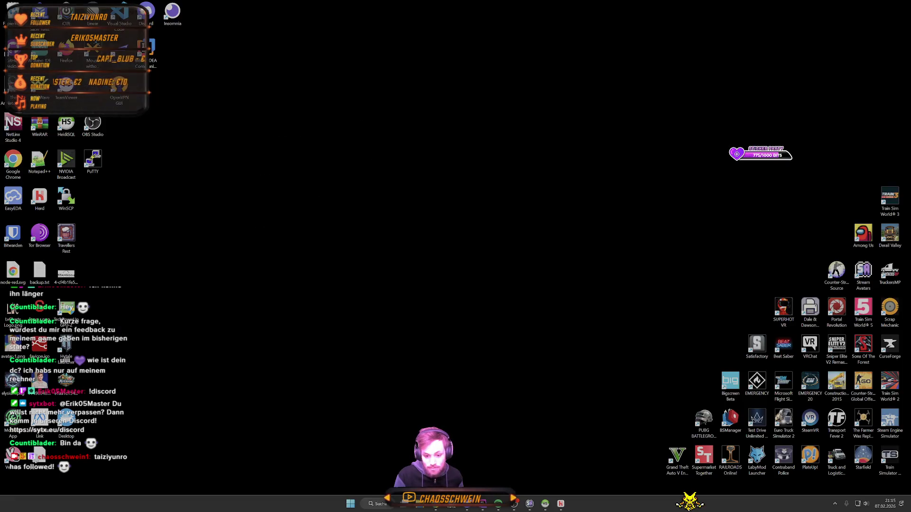
- Restore the windows, select the map sprite, and start NochKeinenNamen in play mode from the Game view
key(super+d)
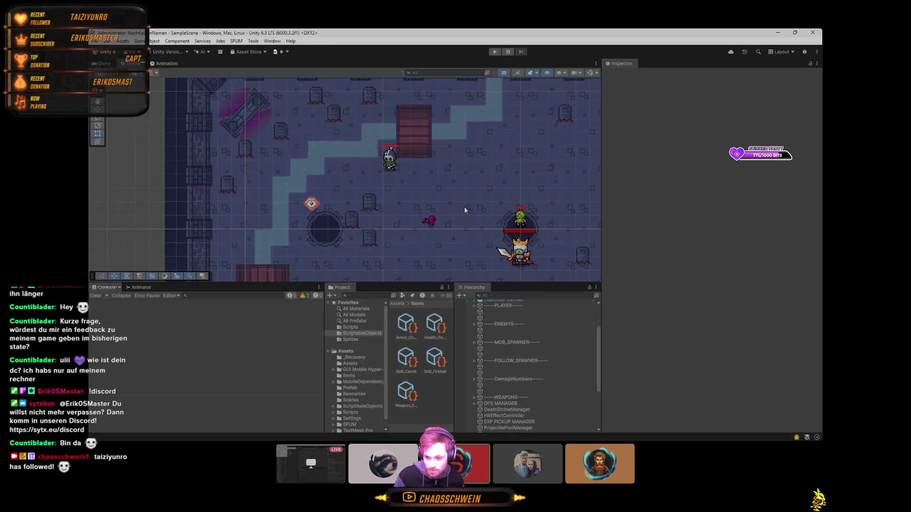
click(526, 100)
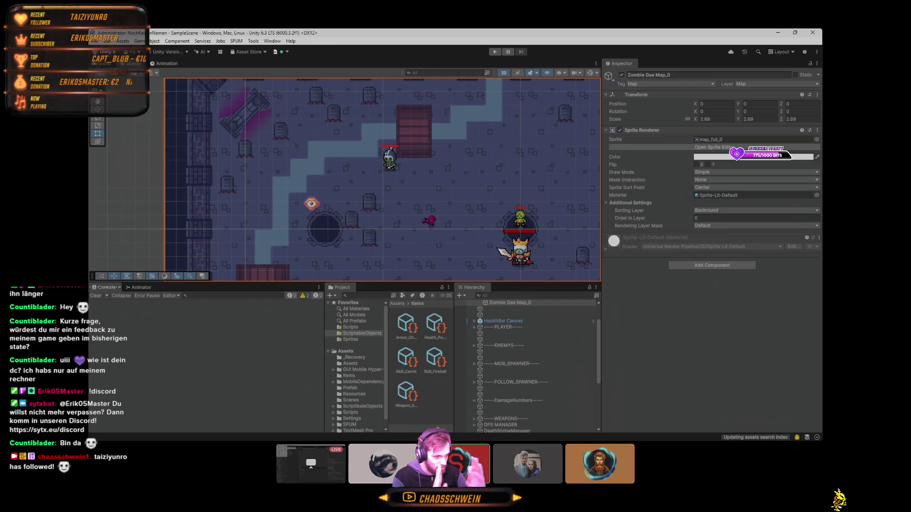
click(107, 66)
click(496, 52)
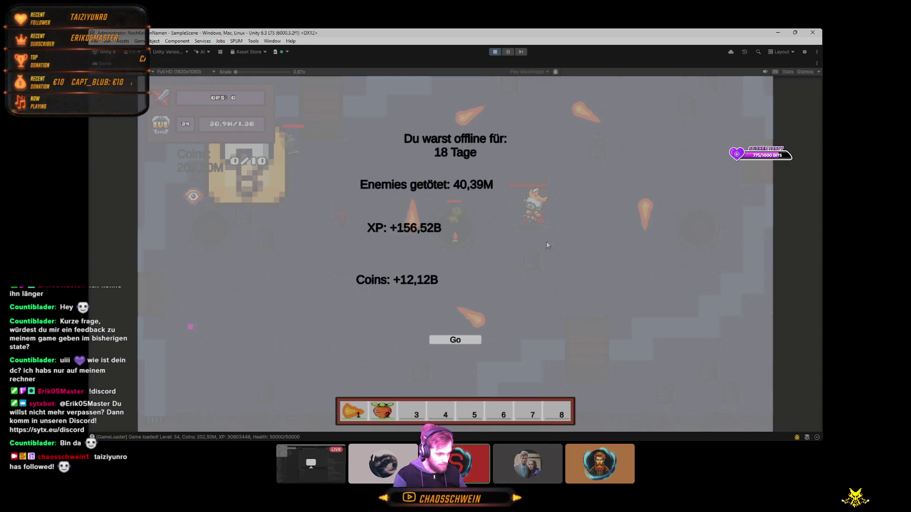
- Accept the 18-day offline rewards popup with Go and play-test the game
click(456, 341)
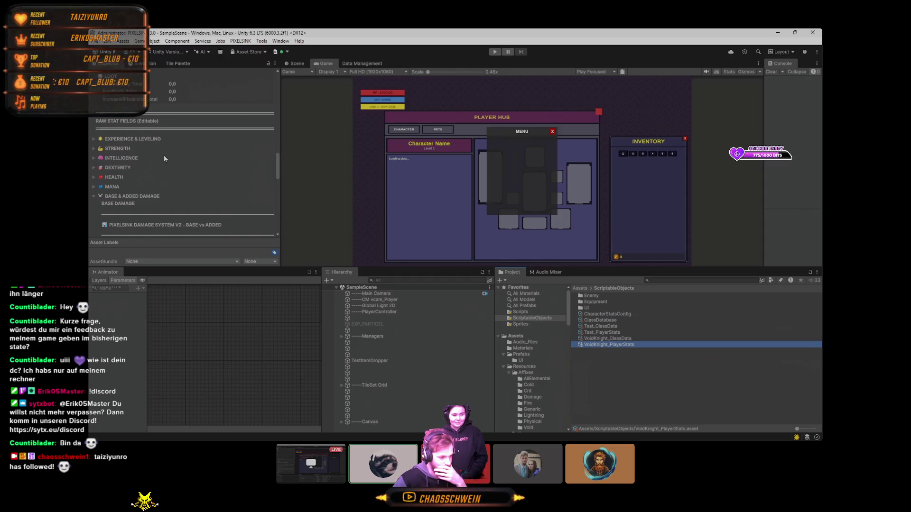
- Search assets for 'entro', inspect EntropyShard and Currency_EntropyShard, then select the search text to replace it
click(676, 280)
text(entro)
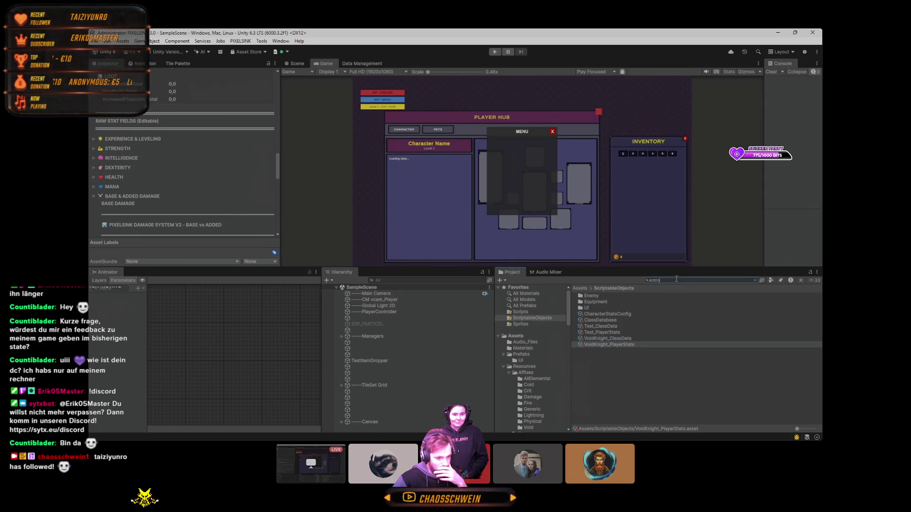
click(606, 314)
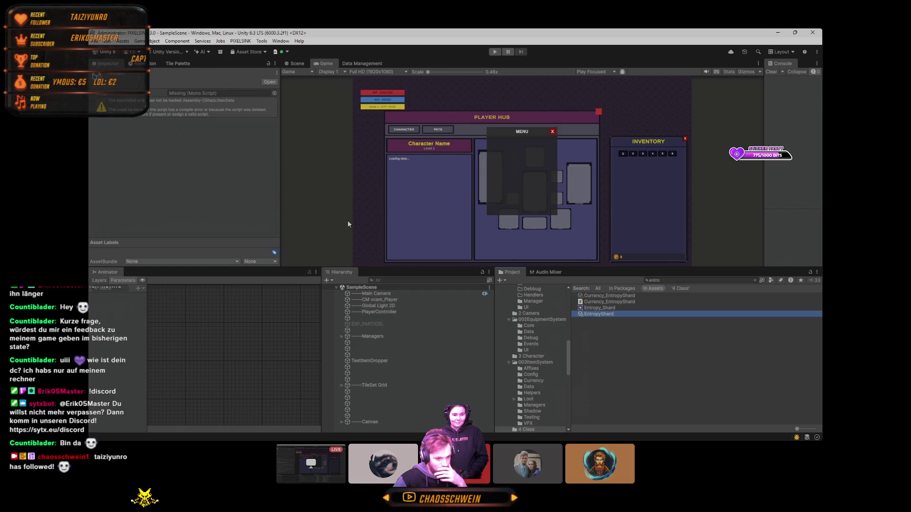
key(Up)
key(Up)
key(Up)
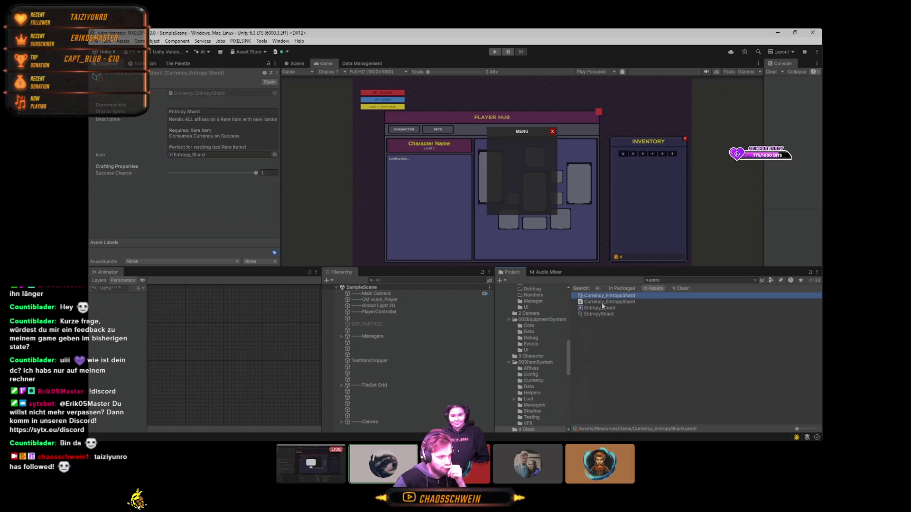
click(603, 302)
click(607, 308)
click(594, 314)
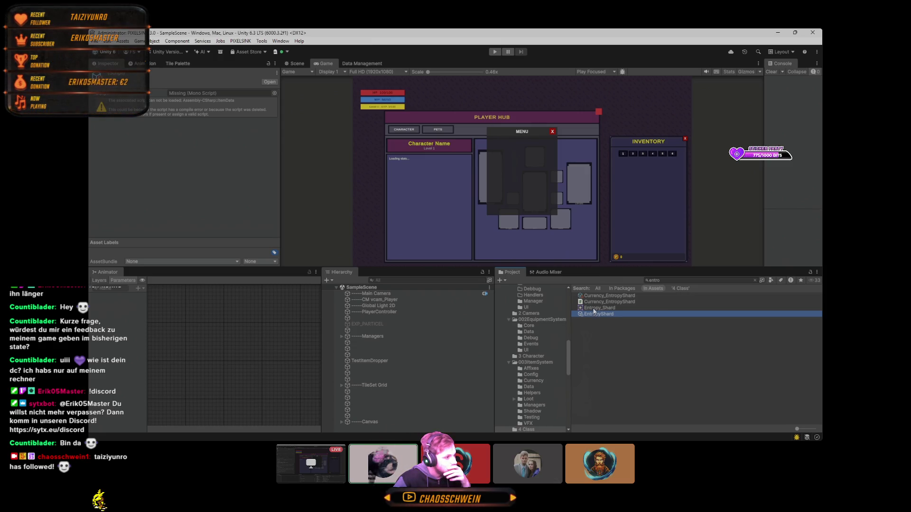
click(664, 281)
click(663, 281)
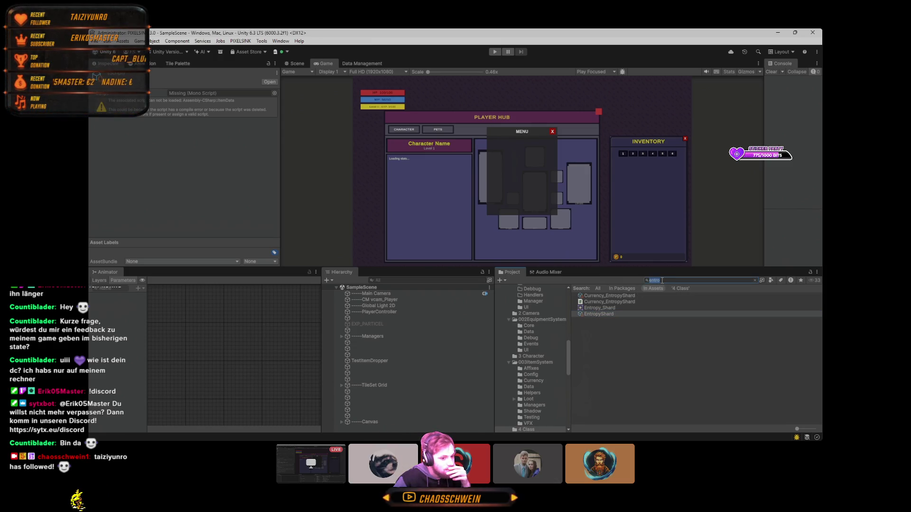
- Search 'null' and open the Nullstone asset, scrolling through its data in the Inspector
text(null)
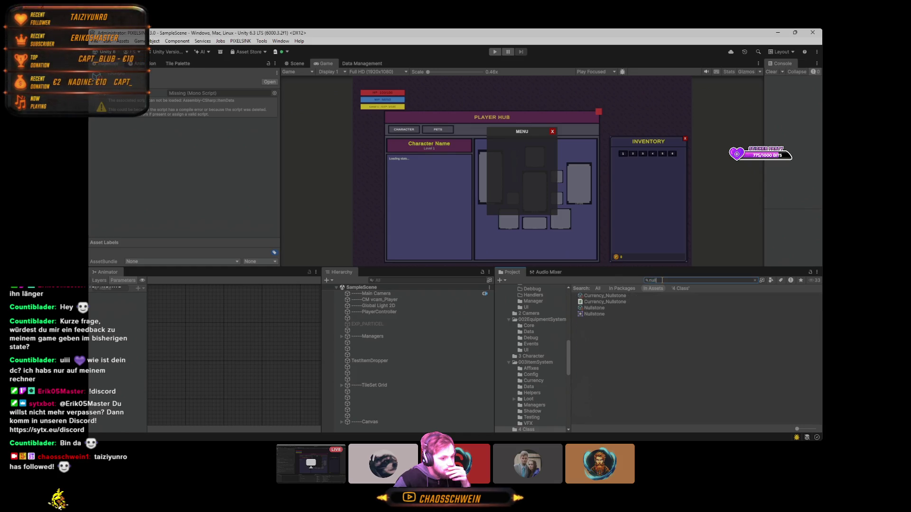
click(616, 307)
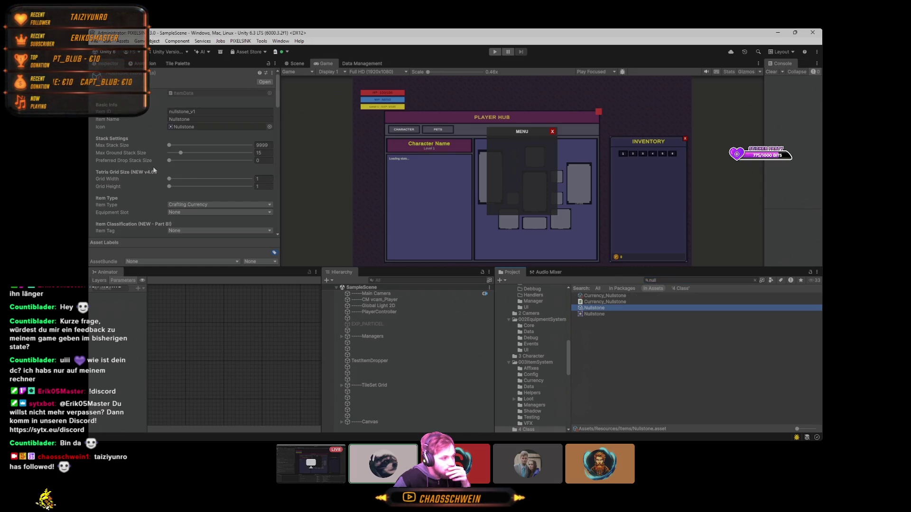
scroll(153, 170, down, 3)
scroll(154, 171, up, 3)
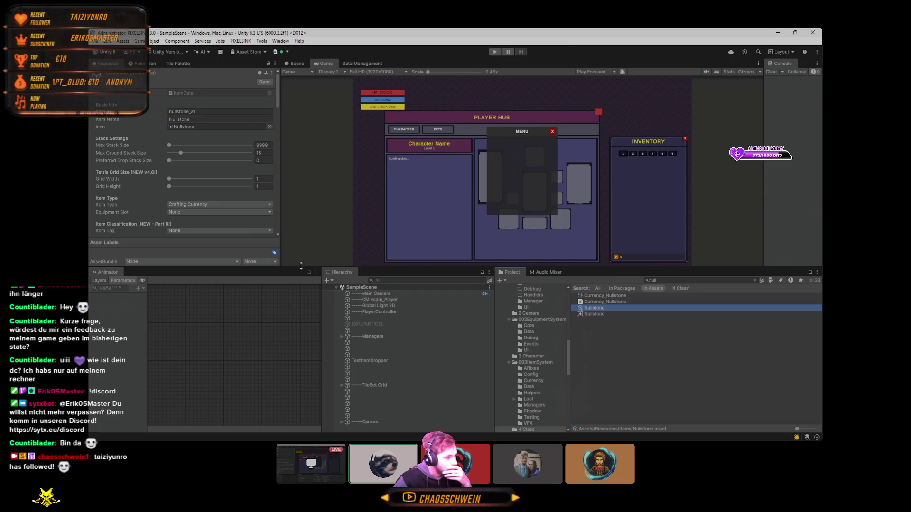
drag(300, 266, 301, 394)
scroll(134, 212, down, 6)
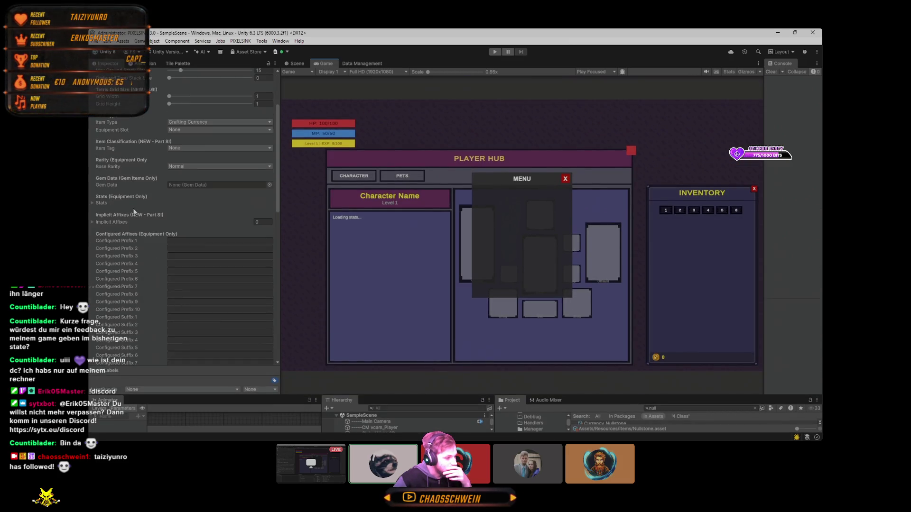
scroll(135, 212, up, 6)
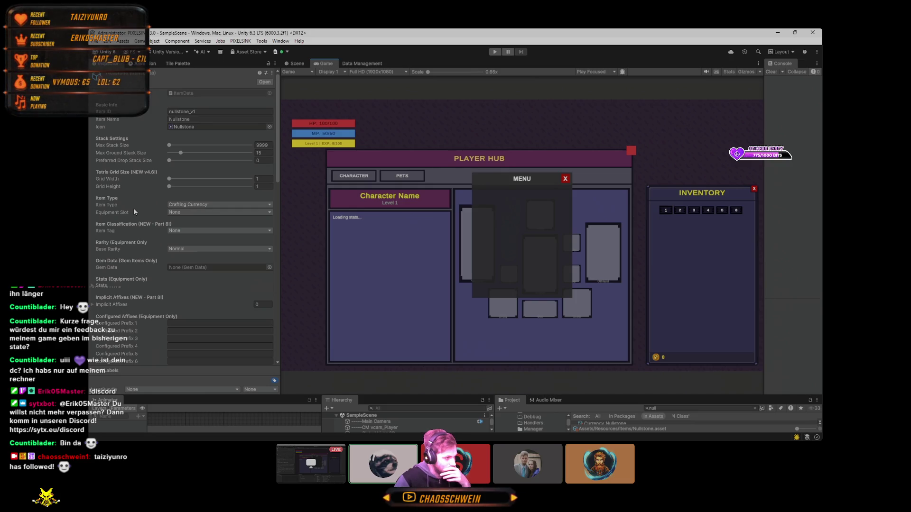
- Review the Item Type and Item Tag dropdowns, keeping Crafting Currency and None
click(203, 205)
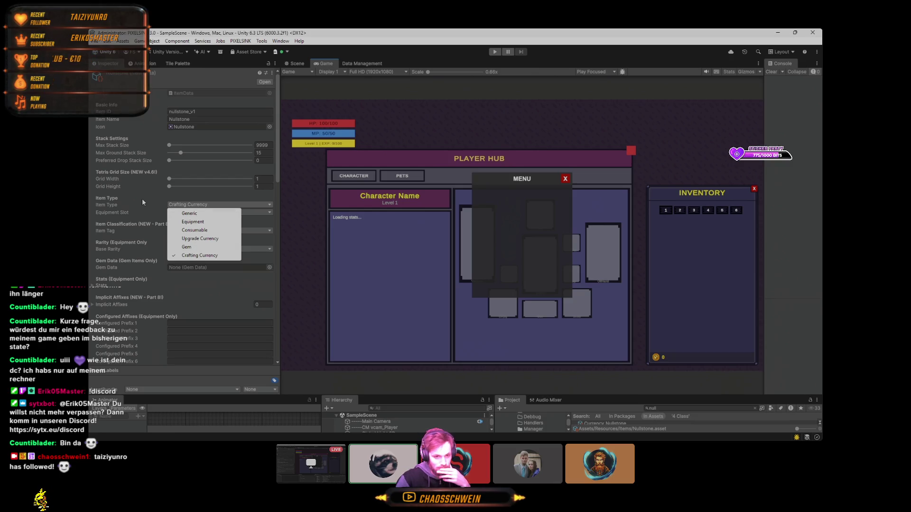
click(156, 201)
key(super+d)
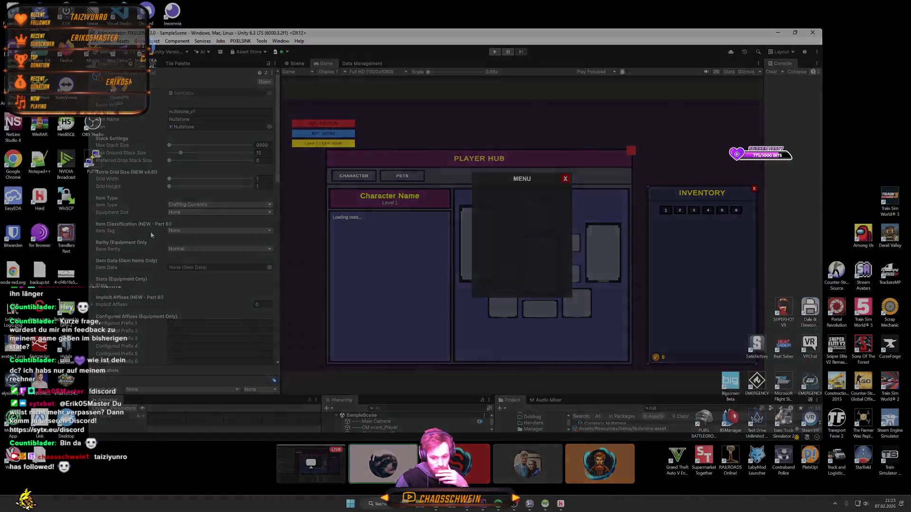
scroll(147, 233, down, 1)
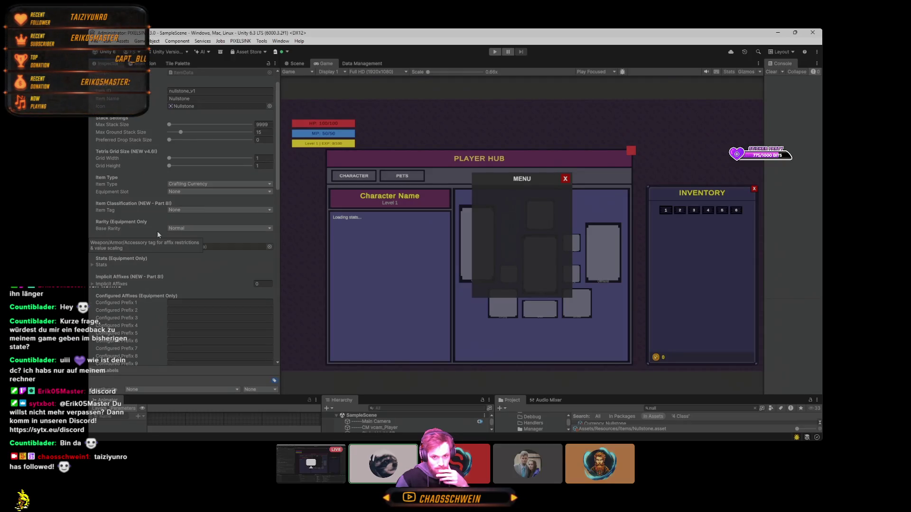
click(184, 211)
click(127, 212)
scroll(127, 213, down, 15)
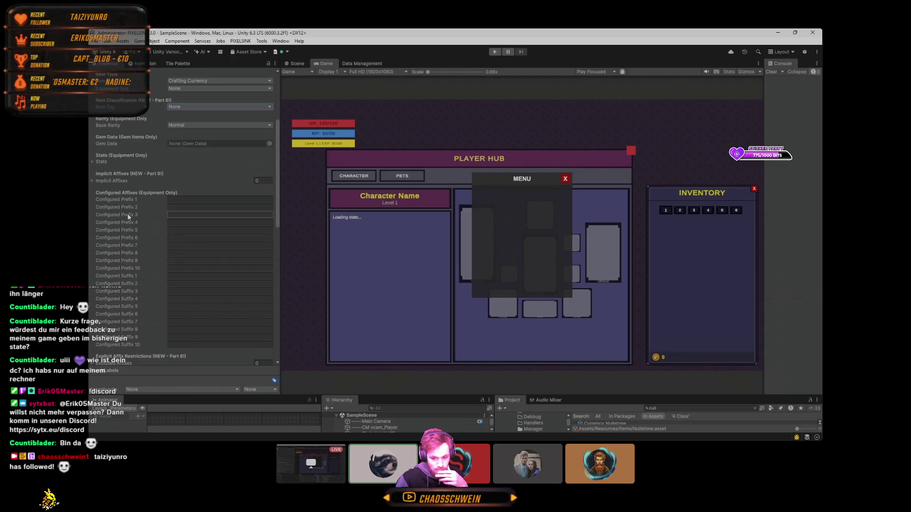